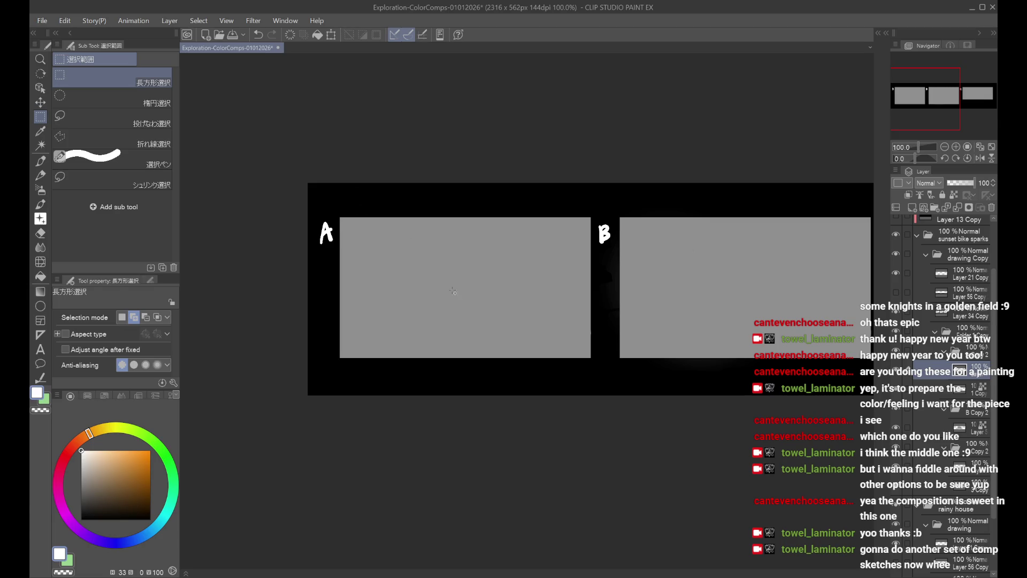
Step: Zoom in on panel A and switch to the black Pen line brushes
{"action": "scroll", "coordinate": [450, 288], "scroll_direction": "up", "scroll_amount": 1}
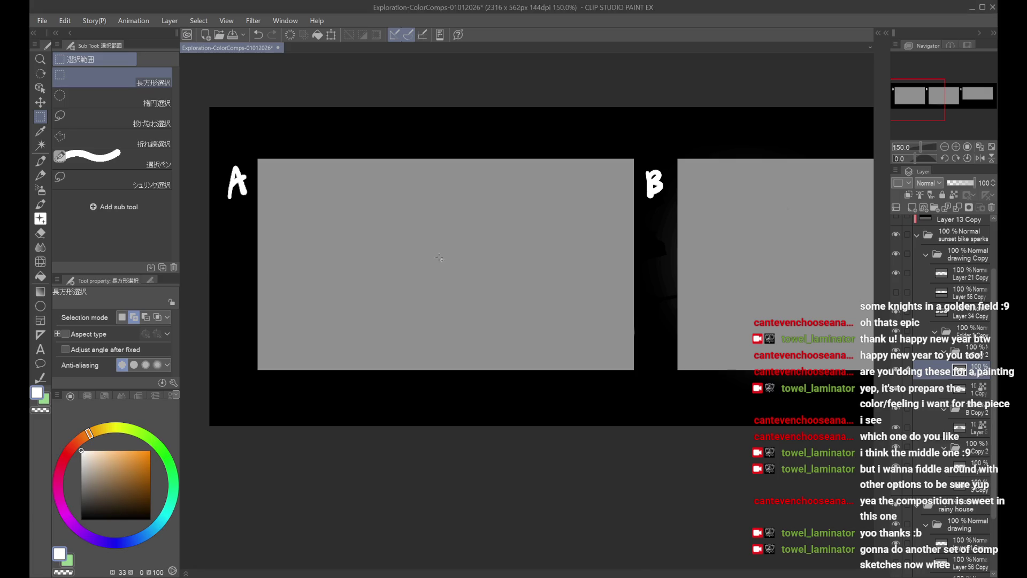
{"action": "key", "text": "ctrl+z"}
{"action": "key", "text": "p"}
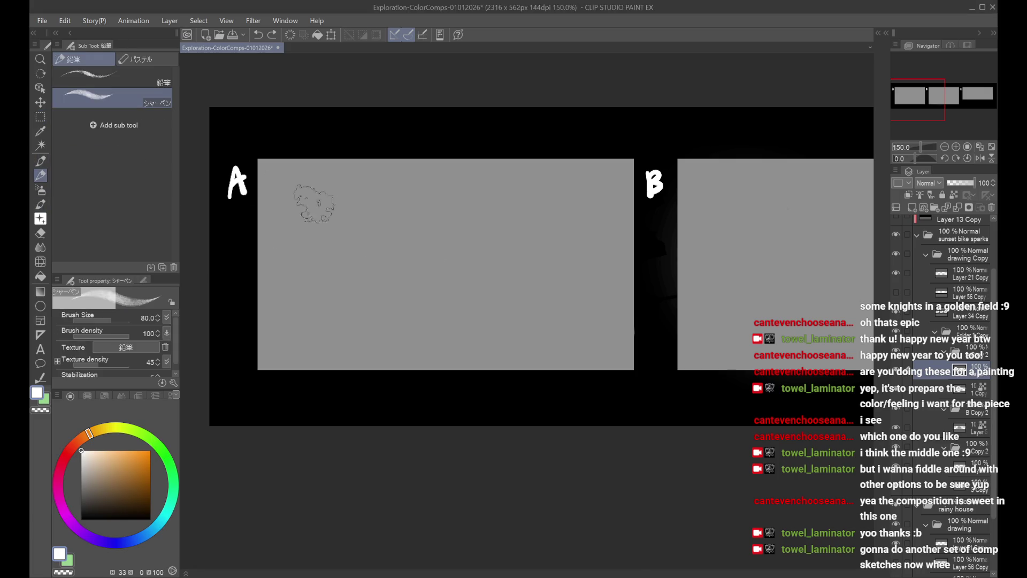
{"action": "left_click", "coordinate": [41, 160]}
Step: Try a short test stroke and a broken arc on panel A, undoing both
{"action": "left_click_drag", "start_coordinate": [394, 246], "coordinate": [390, 298]}
{"action": "key", "text": "ctrl+z"}
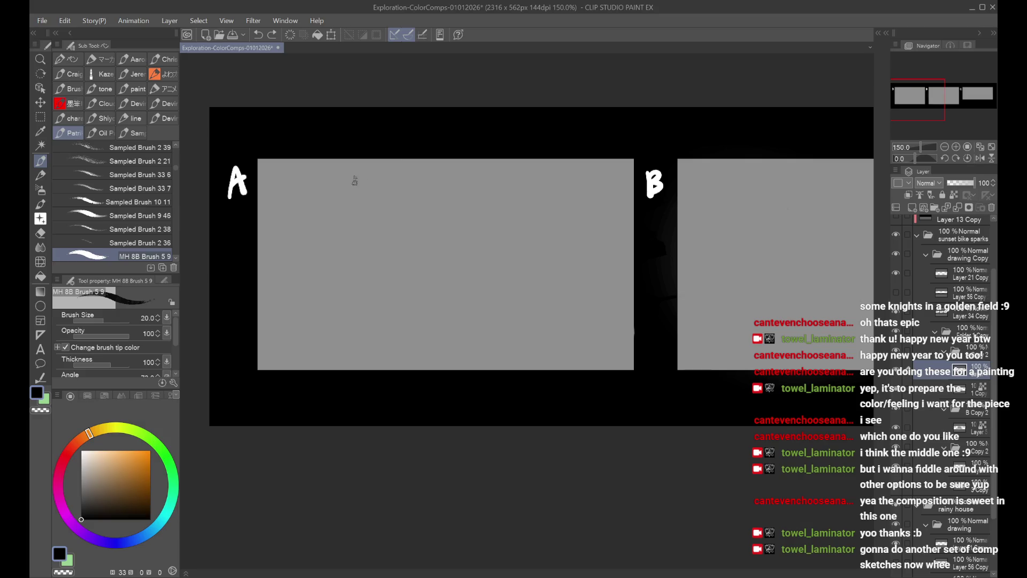
{"action": "mouse_move", "coordinate": [366, 192]}
{"action": "left_mouse_down"}
{"action": "mouse_move", "coordinate": [348, 199]}
{"action": "mouse_move", "coordinate": [277, 309]}
{"action": "left_mouse_up"}
{"action": "key", "text": "ctrl+z"}
Step: Switch to the dry pen brush and test a short diagonal stroke in panel A
{"action": "left_click", "coordinate": [131, 133]}
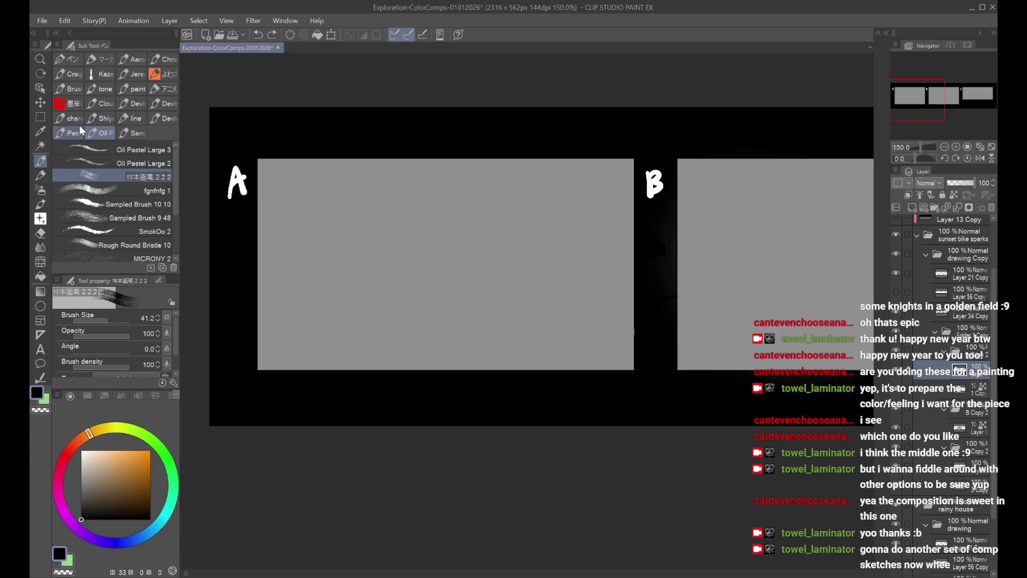
{"action": "left_click", "coordinate": [131, 118]}
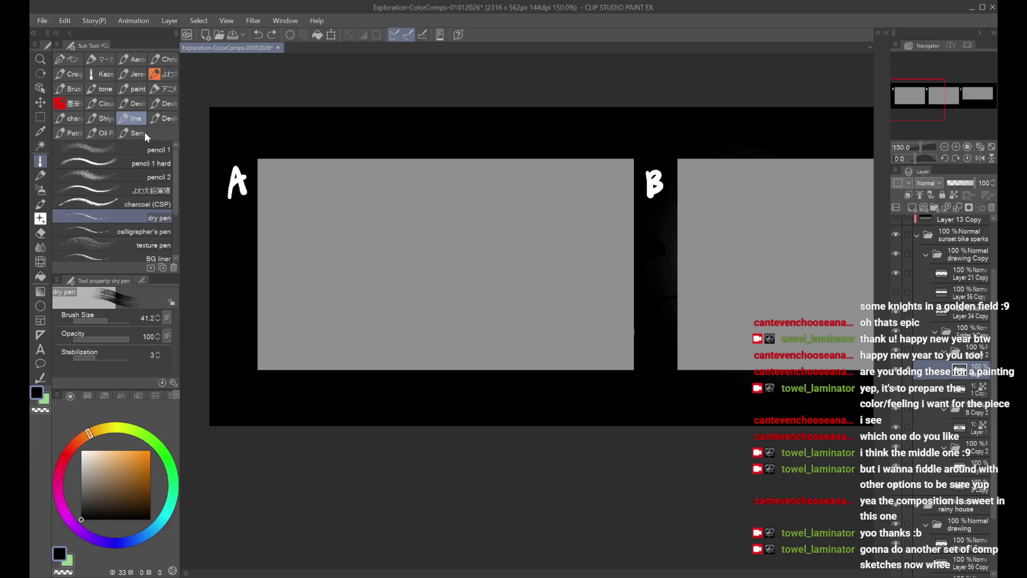
{"action": "mouse_move", "coordinate": [310, 209]}
{"action": "left_mouse_down"}
{"action": "mouse_move", "coordinate": [299, 249]}
{"action": "mouse_move", "coordinate": [332, 206]}
{"action": "mouse_move", "coordinate": [262, 244]}
{"action": "left_mouse_up"}
{"action": "key", "text": "ctrl+z"}
Step: Draw and undo curved and long tapering dry-pen strokes across panel A
{"action": "left_click_drag", "start_coordinate": [350, 210], "coordinate": [380, 248]}
{"action": "key", "text": "ctrl+z"}
{"action": "mouse_move", "coordinate": [357, 208]}
{"action": "left_mouse_down"}
{"action": "mouse_move", "coordinate": [371, 235]}
{"action": "mouse_move", "coordinate": [546, 271]}
{"action": "left_mouse_up"}
{"action": "key", "text": "ctrl+z"}
{"action": "left_click_drag", "start_coordinate": [388, 253], "coordinate": [569, 278]}
{"action": "key", "text": "ctrl+z"}
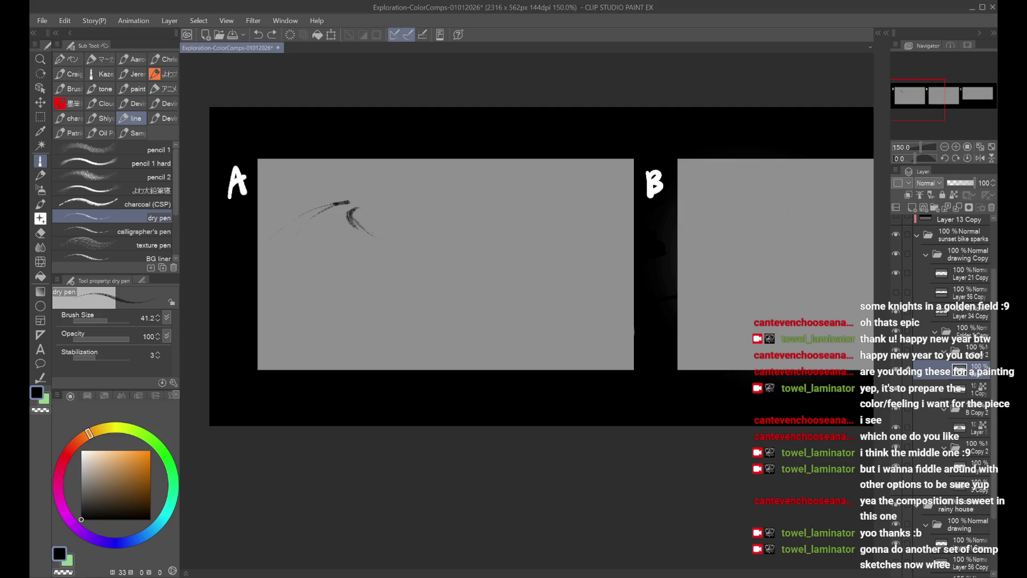
Step: Extend the curved mark down panel A and add strokes along the top curve
{"action": "left_click", "coordinate": [623, 502]}
{"action": "left_click_drag", "start_coordinate": [354, 214], "coordinate": [410, 271]}
{"action": "mouse_move", "coordinate": [331, 207]}
{"action": "left_mouse_down"}
{"action": "mouse_move", "coordinate": [327, 227]}
{"action": "mouse_move", "coordinate": [312, 228]}
{"action": "left_mouse_up"}
{"action": "key", "text": "ctrl+z"}
{"action": "key", "text": "ctrl+z"}
{"action": "mouse_move", "coordinate": [320, 208]}
{"action": "left_mouse_down"}
{"action": "mouse_move", "coordinate": [354, 202]}
{"action": "mouse_move", "coordinate": [260, 286]}
{"action": "left_mouse_up"}
{"action": "left_click_drag", "start_coordinate": [299, 233], "coordinate": [311, 242]}
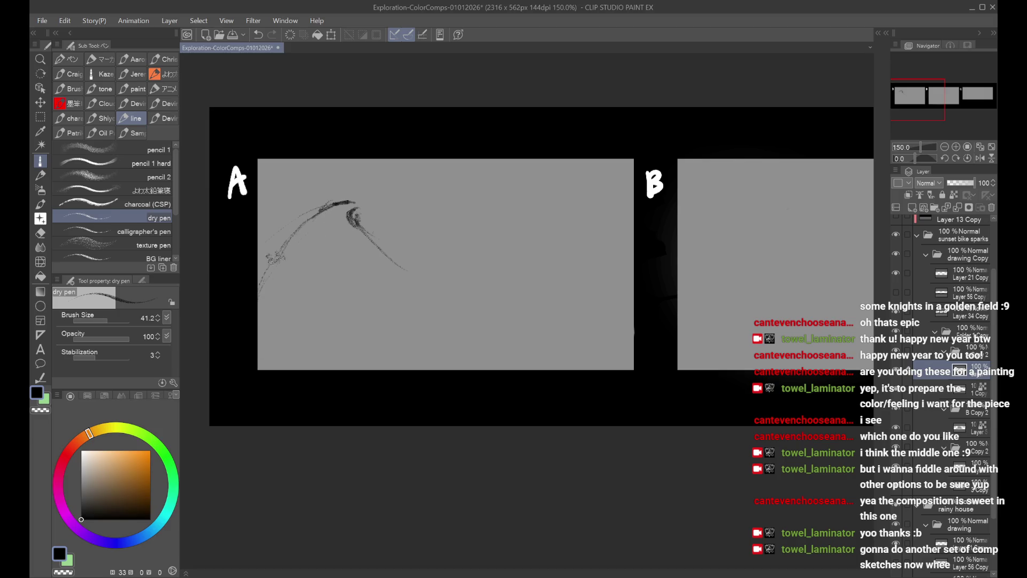
Step: Try long dark curves toward panel A's lower right, undoing the unwanted ones
{"action": "left_click_drag", "start_coordinate": [374, 251], "coordinate": [509, 309]}
{"action": "mouse_move", "coordinate": [408, 267]}
{"action": "left_mouse_down"}
{"action": "mouse_move", "coordinate": [419, 262]}
{"action": "mouse_move", "coordinate": [551, 310]}
{"action": "left_mouse_up"}
{"action": "key", "text": "ctrl+z"}
{"action": "key", "text": "ctrl+z"}
{"action": "left_click_drag", "start_coordinate": [368, 247], "coordinate": [439, 307]}
{"action": "key", "text": "ctrl+z"}
Step: Rework the curved road stroke into a long dark sweep down-right, thickening it
{"action": "key", "text": "ctrl+z"}
{"action": "mouse_move", "coordinate": [356, 213]}
{"action": "left_mouse_down"}
{"action": "mouse_move", "coordinate": [377, 238]}
{"action": "mouse_move", "coordinate": [374, 228]}
{"action": "mouse_move", "coordinate": [363, 243]}
{"action": "mouse_move", "coordinate": [414, 298]}
{"action": "left_mouse_up"}
{"action": "key", "text": "ctrl+z"}
{"action": "key", "text": "ctrl+z"}
{"action": "key", "text": "ctrl+z"}
{"action": "mouse_move", "coordinate": [359, 242]}
{"action": "left_mouse_down"}
{"action": "mouse_move", "coordinate": [455, 305]}
{"action": "mouse_move", "coordinate": [524, 315]}
{"action": "left_mouse_up"}
Step: Sweep several thin strokes across panel A's lower right corner to the edge
{"action": "key", "text": "ctrl+z"}
{"action": "key", "text": "ctrl+z"}
{"action": "mouse_move", "coordinate": [428, 299]}
{"action": "left_mouse_down"}
{"action": "mouse_move", "coordinate": [545, 320]}
{"action": "mouse_move", "coordinate": [492, 332]}
{"action": "mouse_move", "coordinate": [527, 337]}
{"action": "left_mouse_up"}
{"action": "key", "text": "ctrl+z"}
{"action": "key", "text": "ctrl+z"}
{"action": "left_click_drag", "start_coordinate": [409, 286], "coordinate": [503, 318]}
{"action": "key", "text": "ctrl+z"}
{"action": "left_click_drag", "start_coordinate": [390, 271], "coordinate": [474, 300]}
{"action": "key", "text": "ctrl+z"}
{"action": "key", "text": "ctrl+z"}
{"action": "key", "text": "ctrl+z"}
{"action": "mouse_move", "coordinate": [365, 235]}
{"action": "left_mouse_down"}
{"action": "mouse_move", "coordinate": [402, 288]}
{"action": "mouse_move", "coordinate": [498, 316]}
{"action": "left_mouse_up"}
{"action": "left_click_drag", "start_coordinate": [417, 295], "coordinate": [518, 317]}
{"action": "mouse_move", "coordinate": [388, 285]}
{"action": "left_mouse_down"}
{"action": "mouse_move", "coordinate": [597, 315]}
{"action": "mouse_move", "coordinate": [542, 369]}
{"action": "left_mouse_up"}
{"action": "left_click_drag", "start_coordinate": [633, 332], "coordinate": [543, 370]}
{"action": "left_click_drag", "start_coordinate": [637, 327], "coordinate": [551, 375]}
{"action": "key", "text": "ctrl+z"}
{"action": "mouse_move", "coordinate": [635, 320]}
{"action": "left_mouse_down"}
{"action": "mouse_move", "coordinate": [551, 377]}
{"action": "mouse_move", "coordinate": [601, 348]}
{"action": "mouse_move", "coordinate": [483, 369]}
{"action": "left_mouse_up"}
{"action": "left_click_drag", "start_coordinate": [556, 315], "coordinate": [633, 285]}
{"action": "key", "text": "ctrl+z"}
{"action": "left_click_drag", "start_coordinate": [633, 320], "coordinate": [553, 369]}
{"action": "key", "text": "ctrl+z"}
{"action": "left_click_drag", "start_coordinate": [632, 321], "coordinate": [548, 359]}
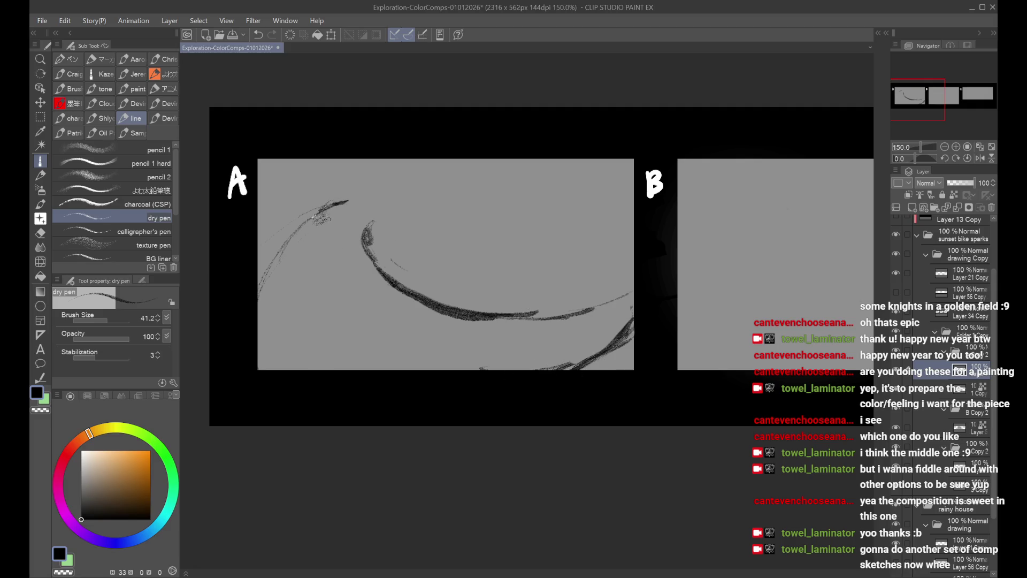
Step: Refine the upper curve's tip and strengthen the left arc down panel A
{"action": "left_click_drag", "start_coordinate": [322, 216], "coordinate": [265, 337]}
{"action": "key", "text": "ctrl+z"}
{"action": "mouse_move", "coordinate": [367, 245]}
{"action": "left_mouse_down"}
{"action": "mouse_move", "coordinate": [384, 208]}
{"action": "mouse_move", "coordinate": [398, 213]}
{"action": "left_mouse_up"}
{"action": "key", "text": "ctrl+z"}
{"action": "key", "text": "ctrl+z"}
{"action": "mouse_move", "coordinate": [335, 205]}
{"action": "left_mouse_down"}
{"action": "mouse_move", "coordinate": [375, 199]}
{"action": "mouse_move", "coordinate": [390, 159]}
{"action": "mouse_move", "coordinate": [375, 188]}
{"action": "left_mouse_up"}
{"action": "key", "text": "ctrl+z"}
{"action": "key", "text": "ctrl+z"}
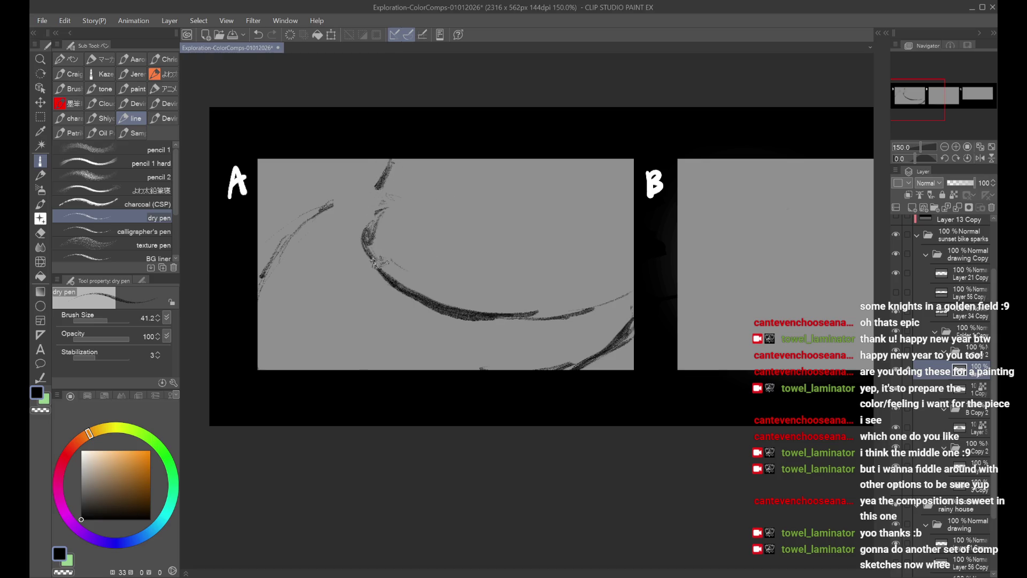
{"action": "left_click_drag", "start_coordinate": [326, 210], "coordinate": [266, 315]}
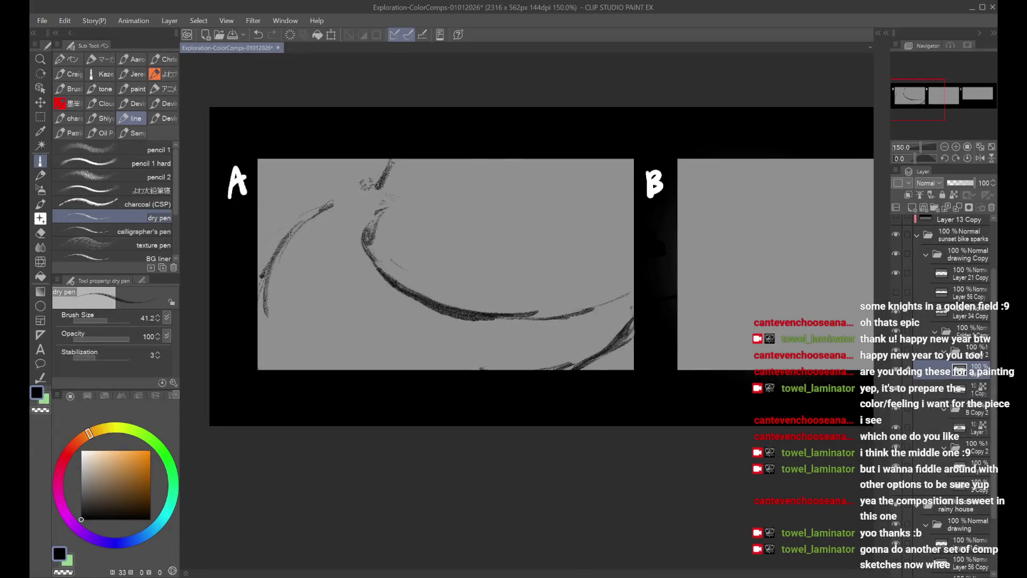
Step: Thicken and darken the left and upper arcs in panel A with dry-pen strokes
{"action": "left_click_drag", "start_coordinate": [367, 197], "coordinate": [273, 291]}
{"action": "mouse_move", "coordinate": [616, 316]}
{"action": "left_mouse_down"}
{"action": "mouse_move", "coordinate": [631, 307]}
{"action": "mouse_move", "coordinate": [535, 343]}
{"action": "mouse_move", "coordinate": [417, 336]}
{"action": "left_mouse_up"}
{"action": "left_click_drag", "start_coordinate": [372, 258], "coordinate": [444, 315]}
{"action": "key", "text": "ctrl+z"}
{"action": "mouse_move", "coordinate": [383, 217]}
{"action": "left_mouse_down"}
{"action": "mouse_move", "coordinate": [375, 247]}
{"action": "mouse_move", "coordinate": [430, 306]}
{"action": "mouse_move", "coordinate": [455, 309]}
{"action": "left_mouse_up"}
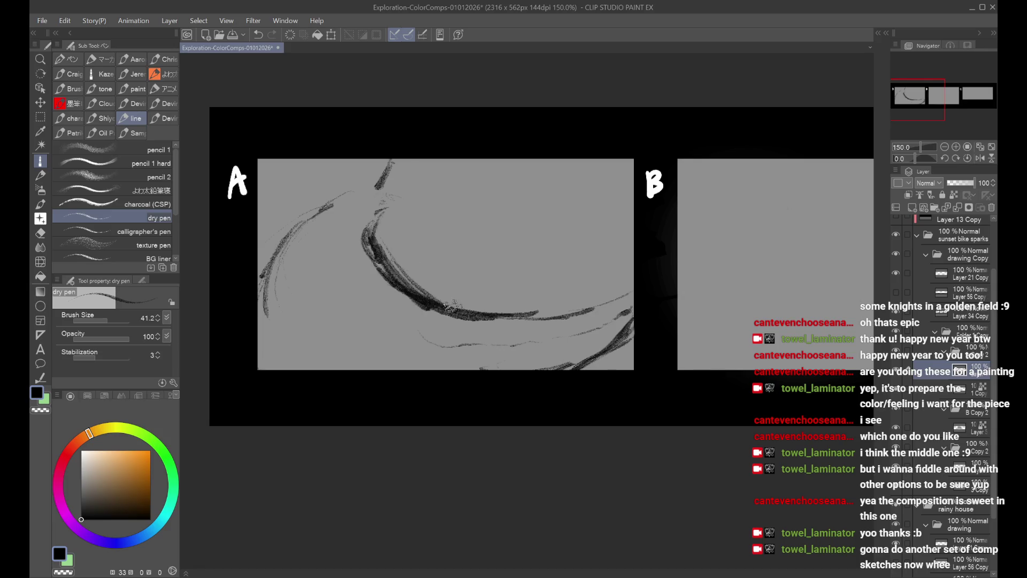
{"action": "key", "text": "ctrl+z"}
{"action": "key", "text": "ctrl+z"}
{"action": "key", "text": "ctrl+z"}
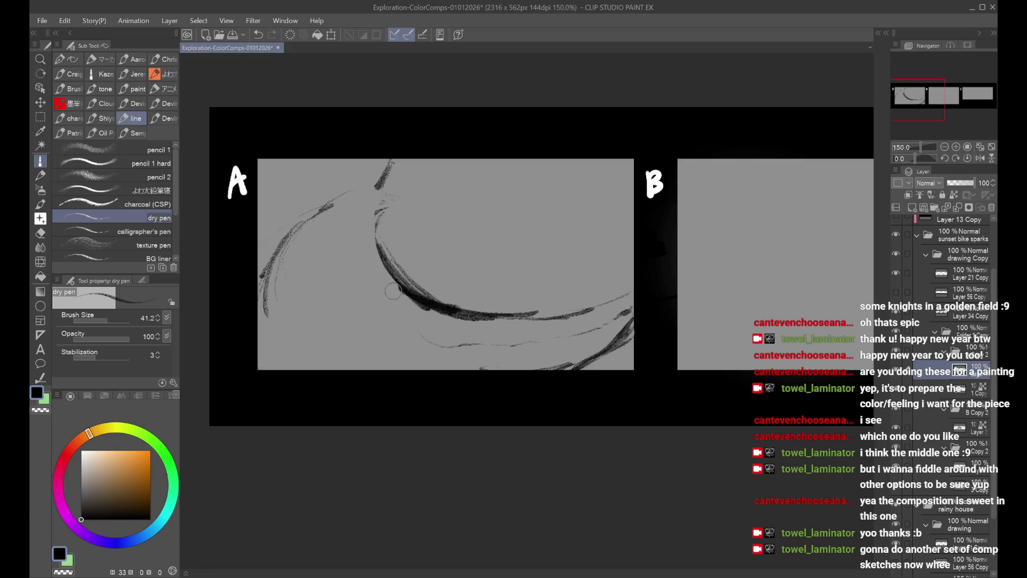
{"action": "left_click_drag", "start_coordinate": [398, 207], "coordinate": [388, 262]}
{"action": "key", "text": "ctrl+z"}
{"action": "left_click_drag", "start_coordinate": [385, 227], "coordinate": [407, 286]}
Step: Extend the upper-left arc slightly and try darkening the inner arc's lower run
{"action": "left_click_drag", "start_coordinate": [333, 190], "coordinate": [392, 160]}
{"action": "key", "text": "ctrl+z"}
{"action": "key", "text": "ctrl+z"}
{"action": "left_click_drag", "start_coordinate": [316, 228], "coordinate": [364, 188]}
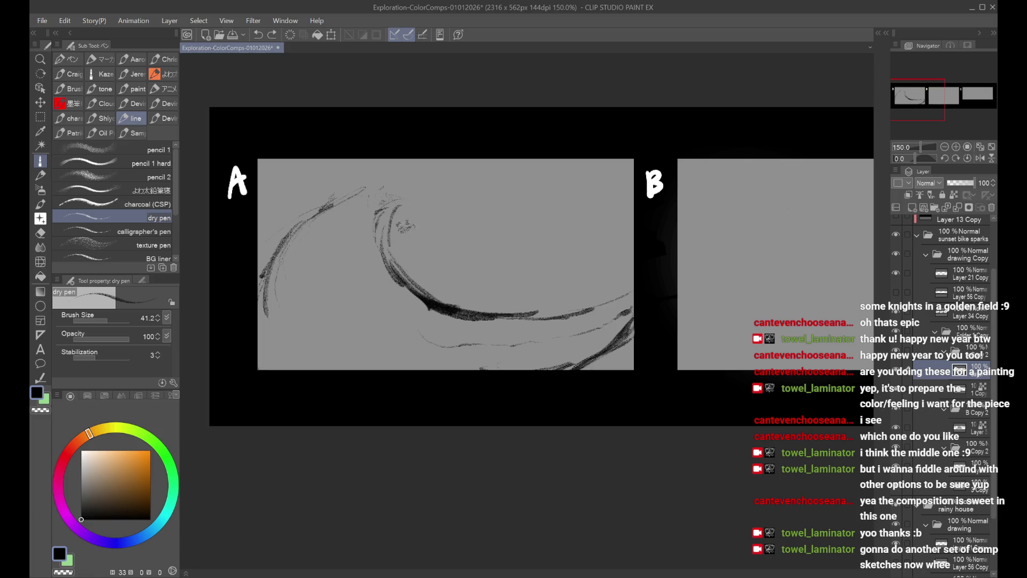
{"action": "left_click_drag", "start_coordinate": [391, 217], "coordinate": [457, 289]}
{"action": "key", "text": "ctrl+z"}
Step: Try stretching the panel A drawing with Ctrl+T, then cancel the transform
{"action": "key", "text": "ctrl+t"}
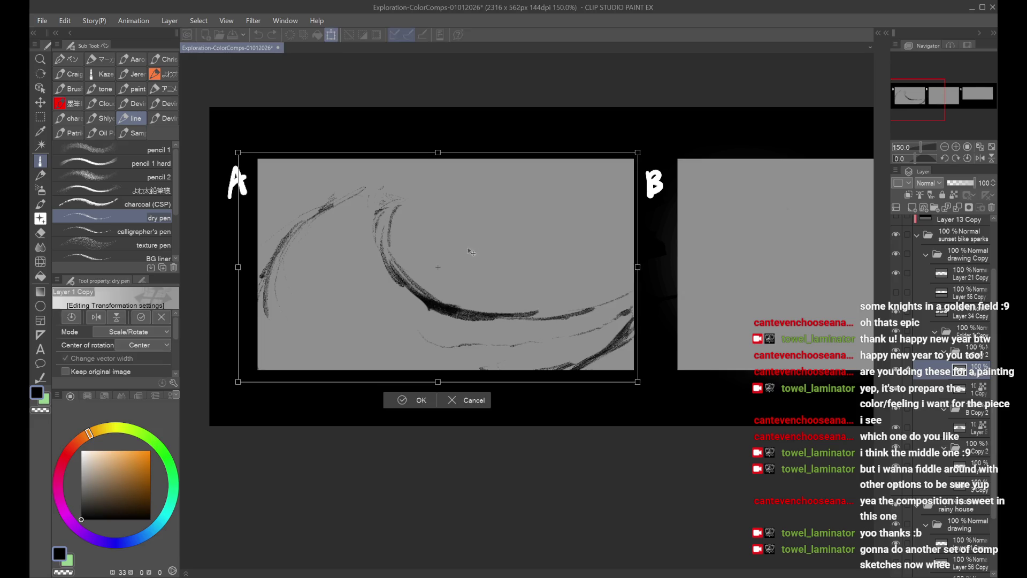
{"action": "left_click_drag", "start_coordinate": [459, 203], "coordinate": [465, 278]}
{"action": "left_click", "coordinate": [471, 400]}
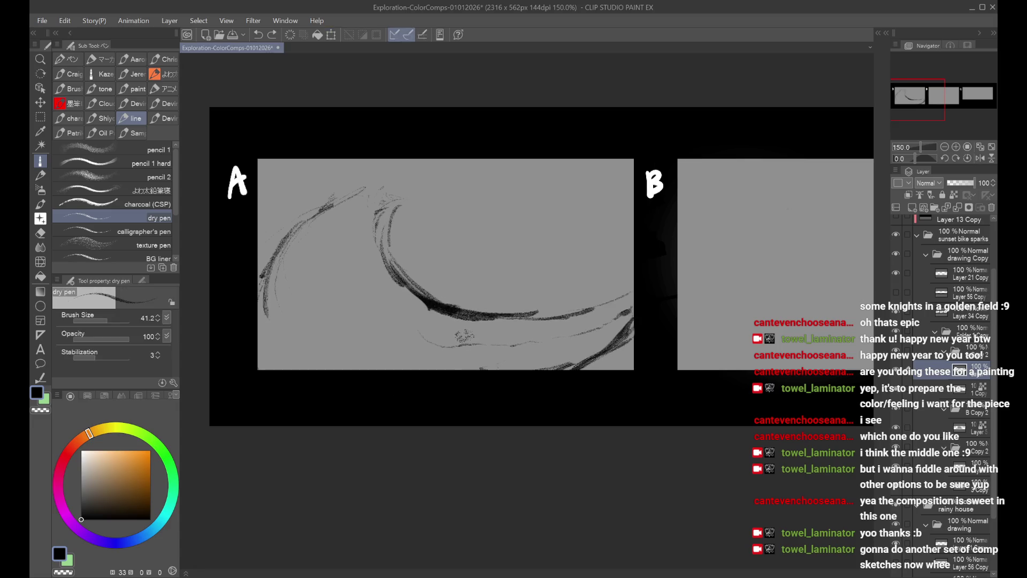
Step: Rough in a figure with thin strokes at panel A's top edge
{"action": "left_click_drag", "start_coordinate": [471, 190], "coordinate": [516, 248]}
{"action": "key", "text": "ctrl+z"}
{"action": "left_click_drag", "start_coordinate": [420, 160], "coordinate": [410, 190]}
{"action": "left_click_drag", "start_coordinate": [522, 152], "coordinate": [472, 247]}
{"action": "key", "text": "ctrl+z"}
{"action": "left_click_drag", "start_coordinate": [435, 158], "coordinate": [407, 206]}
{"action": "mouse_move", "coordinate": [473, 160]}
{"action": "left_mouse_down"}
{"action": "mouse_move", "coordinate": [452, 221]}
{"action": "mouse_move", "coordinate": [406, 208]}
{"action": "mouse_move", "coordinate": [409, 217]}
{"action": "mouse_move", "coordinate": [444, 225]}
{"action": "mouse_move", "coordinate": [431, 193]}
{"action": "left_mouse_up"}
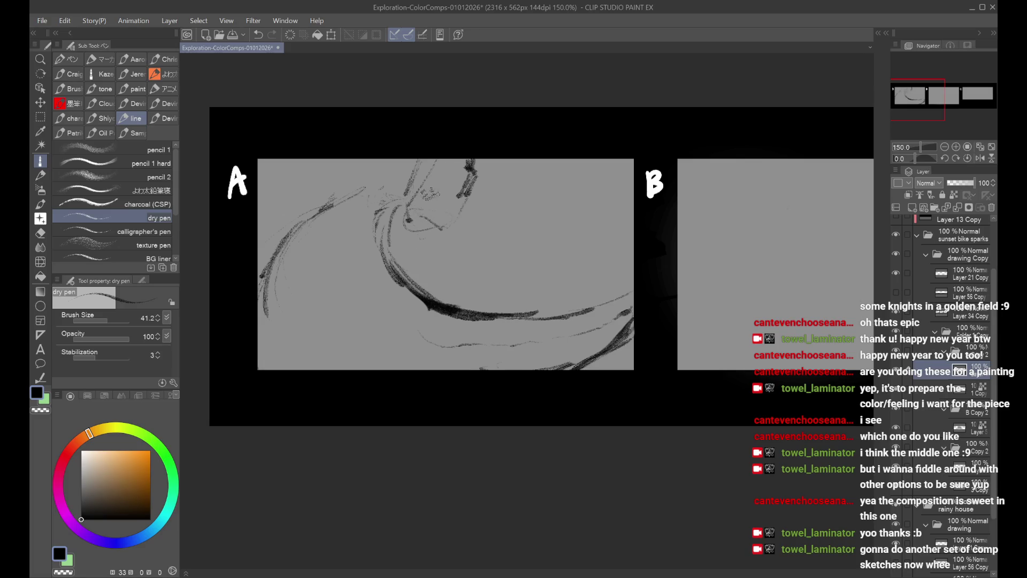
Step: Test erasing part of the left arc, restore it, and bring panels B and C into view
{"action": "left_click_drag", "start_coordinate": [329, 192], "coordinate": [263, 312]}
{"action": "left_click_drag", "start_coordinate": [347, 205], "coordinate": [367, 214]}
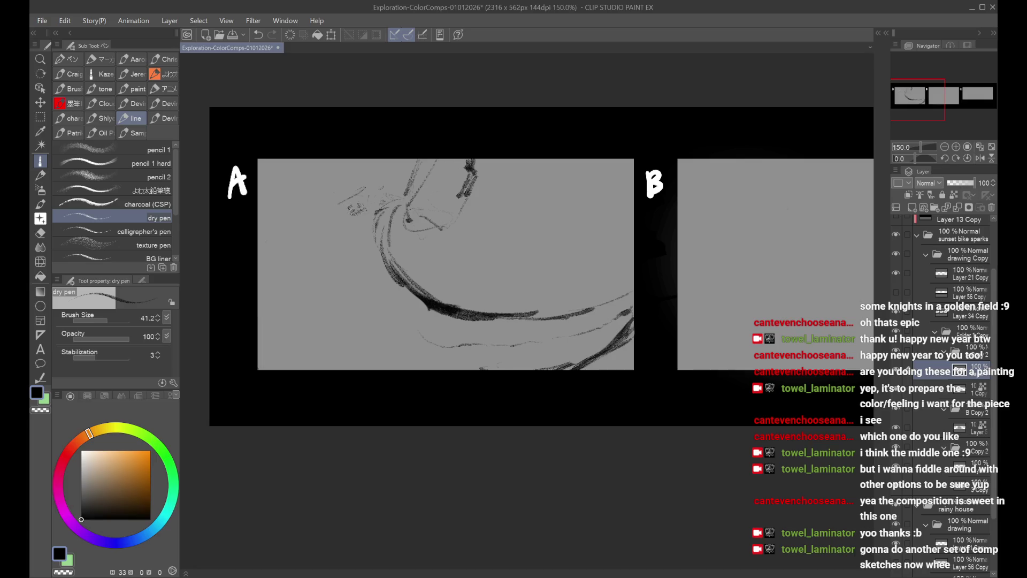
{"action": "key", "text": "ctrl+y"}
{"action": "key", "text": "ctrl+y"}
{"action": "key", "text": "ctrl+z"}
{"action": "key", "text": "ctrl+z"}
{"action": "key", "text": "ctrl+y"}
{"action": "key", "text": "ctrl+y"}
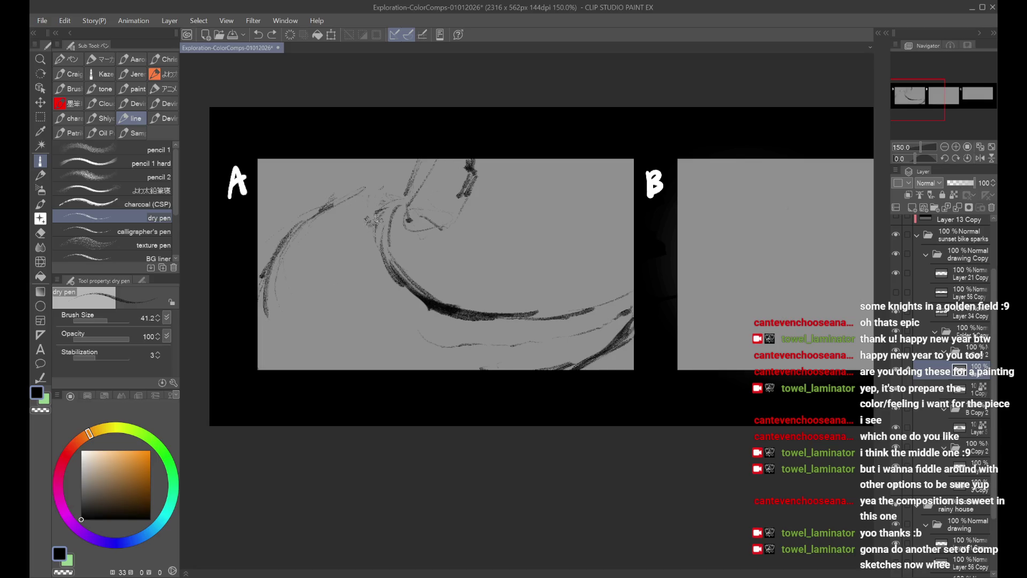
{"action": "scroll", "coordinate": [642, 239], "scroll_direction": "right", "scroll_amount": 5}
{"action": "key", "text": "ctrl+minus"}
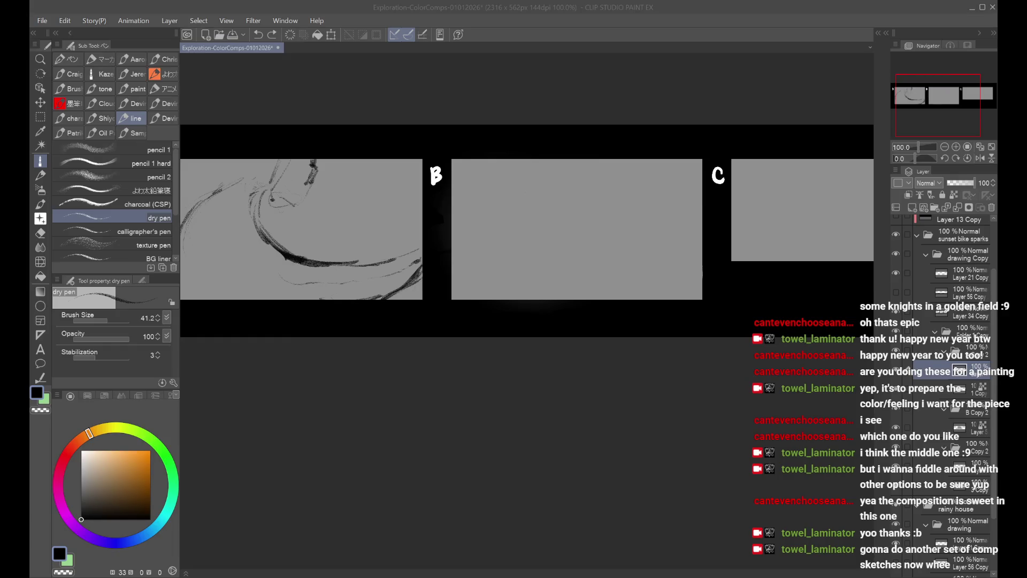
Step: Check the other layers, return to the sketch layer, and zoom out to all three panels
{"action": "left_click", "coordinate": [958, 427]}
{"action": "left_click", "coordinate": [961, 391]}
{"action": "left_click", "coordinate": [960, 427]}
{"action": "key", "text": "ctrl+minus"}
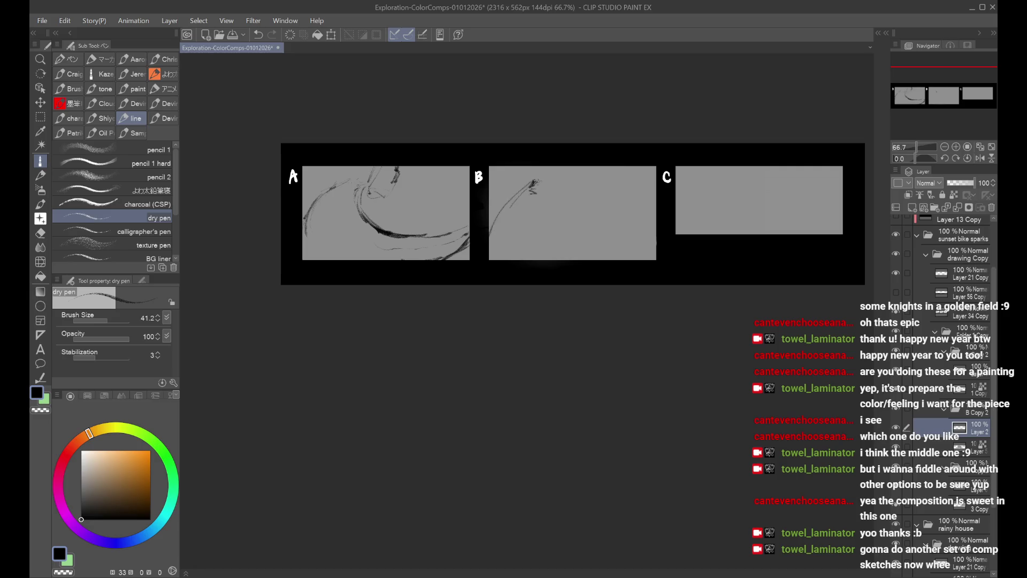
Step: Draw a long road slope and trial crescent curves across panel B
{"action": "left_click_drag", "start_coordinate": [541, 188], "coordinate": [645, 231]}
{"action": "left_click_drag", "start_coordinate": [570, 222], "coordinate": [661, 242]}
{"action": "scroll", "coordinate": [577, 193], "scroll_direction": "up", "scroll_amount": 2}
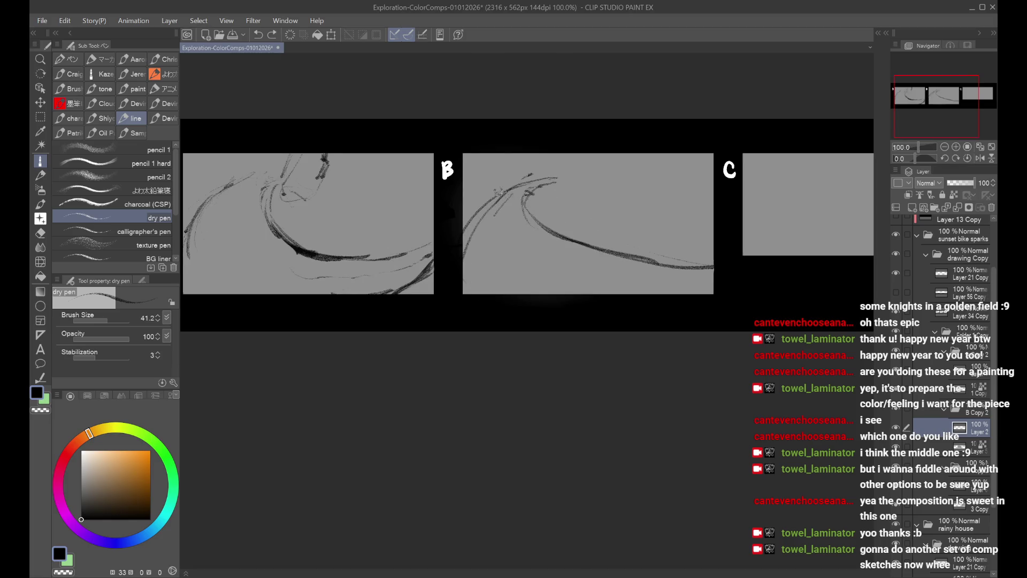
{"action": "mouse_move", "coordinate": [543, 191]}
{"action": "left_mouse_down"}
{"action": "mouse_move", "coordinate": [554, 219]}
{"action": "mouse_move", "coordinate": [532, 206]}
{"action": "mouse_move", "coordinate": [593, 233]}
{"action": "mouse_move", "coordinate": [702, 246]}
{"action": "left_mouse_up"}
{"action": "key", "text": "ctrl+z"}
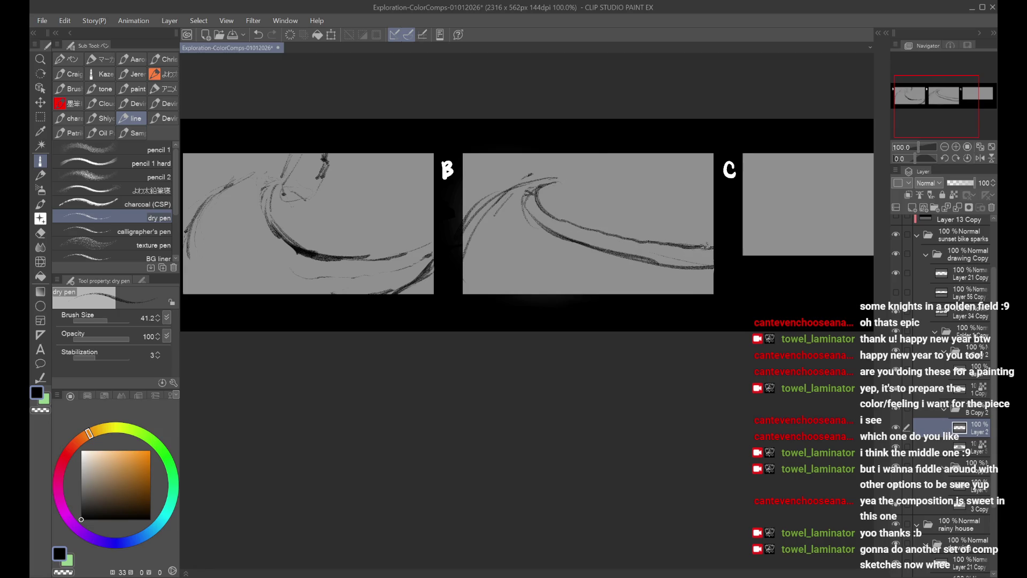
{"action": "mouse_move", "coordinate": [540, 202]}
{"action": "left_mouse_down"}
{"action": "mouse_move", "coordinate": [600, 231]}
{"action": "mouse_move", "coordinate": [714, 242]}
{"action": "mouse_move", "coordinate": [702, 236]}
{"action": "left_mouse_up"}
{"action": "key", "text": "ctrl+z"}
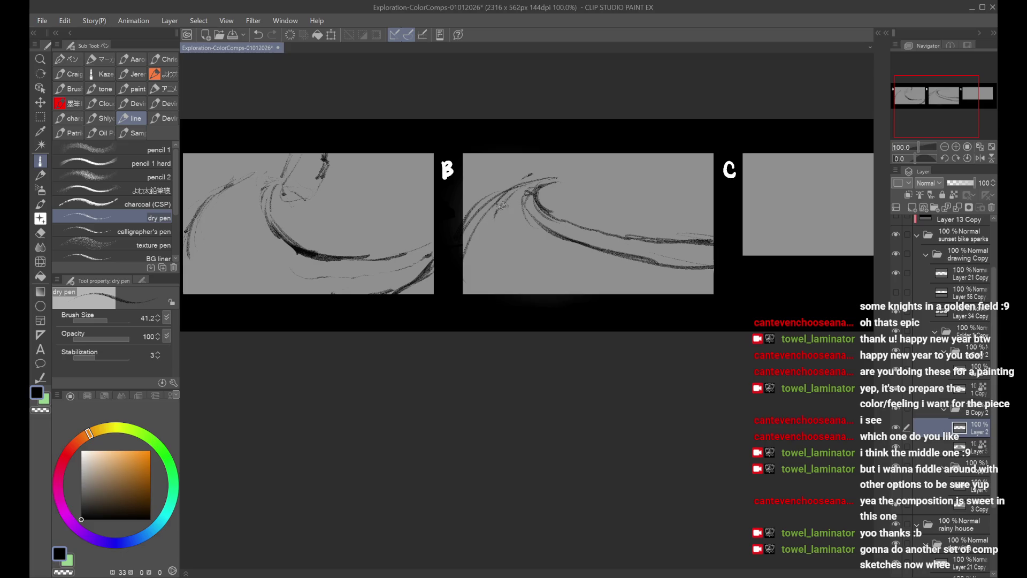
Step: Extend panel B's lower curve and try refining the wave tip near the top
{"action": "left_click_drag", "start_coordinate": [504, 252], "coordinate": [561, 282]}
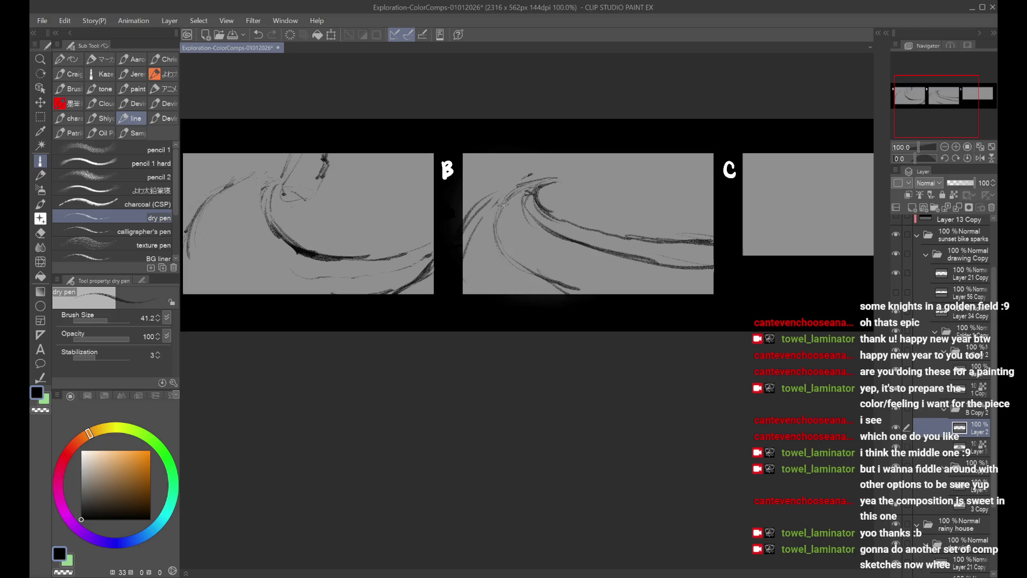
{"action": "left_click_drag", "start_coordinate": [519, 185], "coordinate": [476, 208]}
{"action": "key", "text": "ctrl+z"}
{"action": "mouse_move", "coordinate": [555, 181]}
{"action": "left_mouse_down"}
{"action": "mouse_move", "coordinate": [519, 176]}
{"action": "mouse_move", "coordinate": [475, 205]}
{"action": "mouse_move", "coordinate": [459, 251]}
{"action": "left_mouse_up"}
{"action": "key", "text": "ctrl+z"}
{"action": "key", "text": "ctrl+z"}
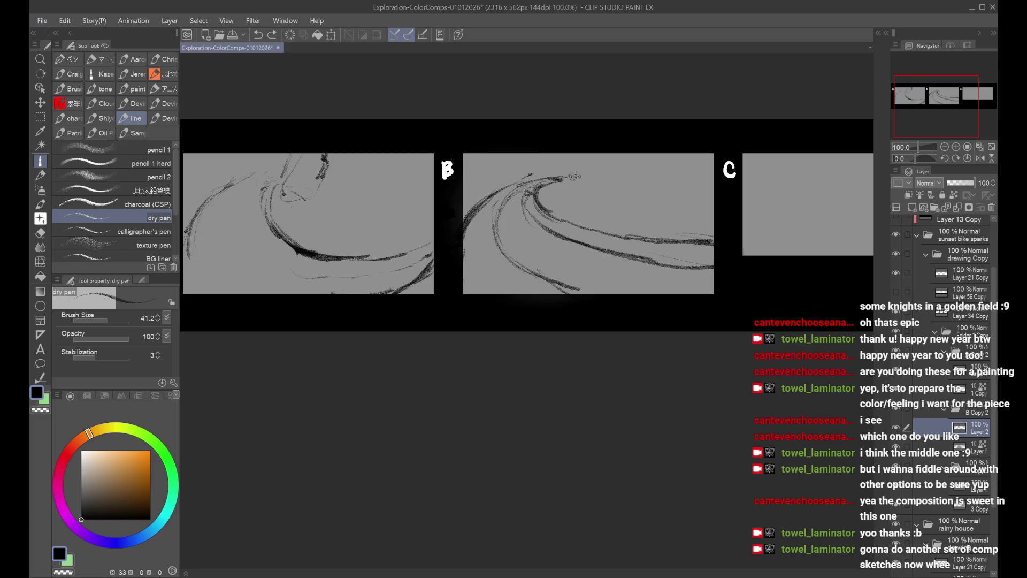
Step: Add dark strokes along panel B's lower wave, add a new layer, and hide the road strokes
{"action": "left_click_drag", "start_coordinate": [618, 247], "coordinate": [717, 261]}
{"action": "left_click_drag", "start_coordinate": [644, 260], "coordinate": [714, 263]}
{"action": "key", "text": "ctrl+z"}
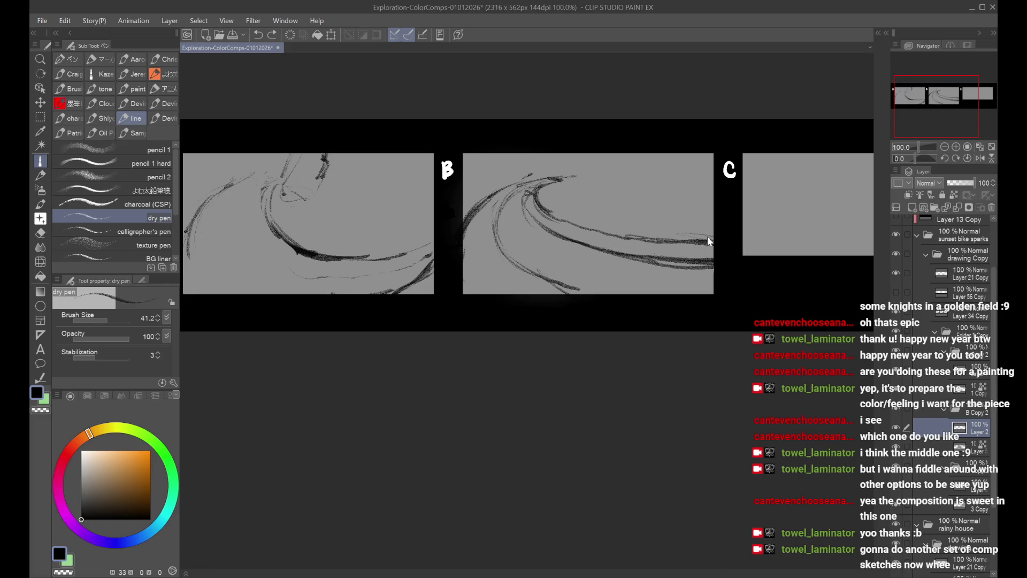
{"action": "left_click", "coordinate": [915, 207]}
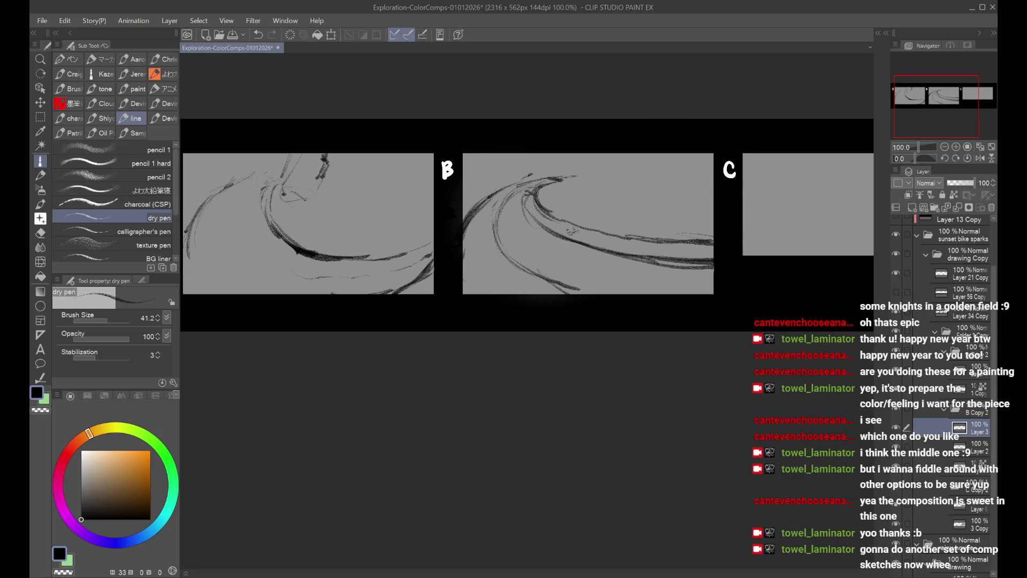
{"action": "key", "text": "ctrl+z"}
{"action": "key", "text": "Delete"}
Step: Restore panel B's road strokes, fade Layer 2 to 23% opacity, and select Layer 3
{"action": "scroll", "coordinate": [527, 235], "scroll_direction": "up", "scroll_amount": 1}
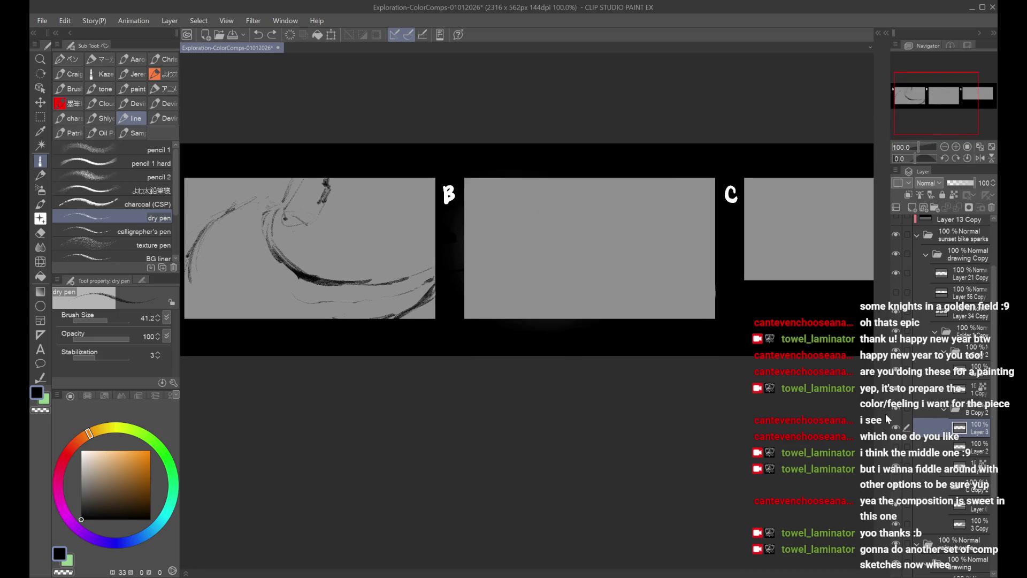
{"action": "key", "text": "ctrl+z"}
{"action": "left_click_drag", "start_coordinate": [971, 183], "coordinate": [954, 183]}
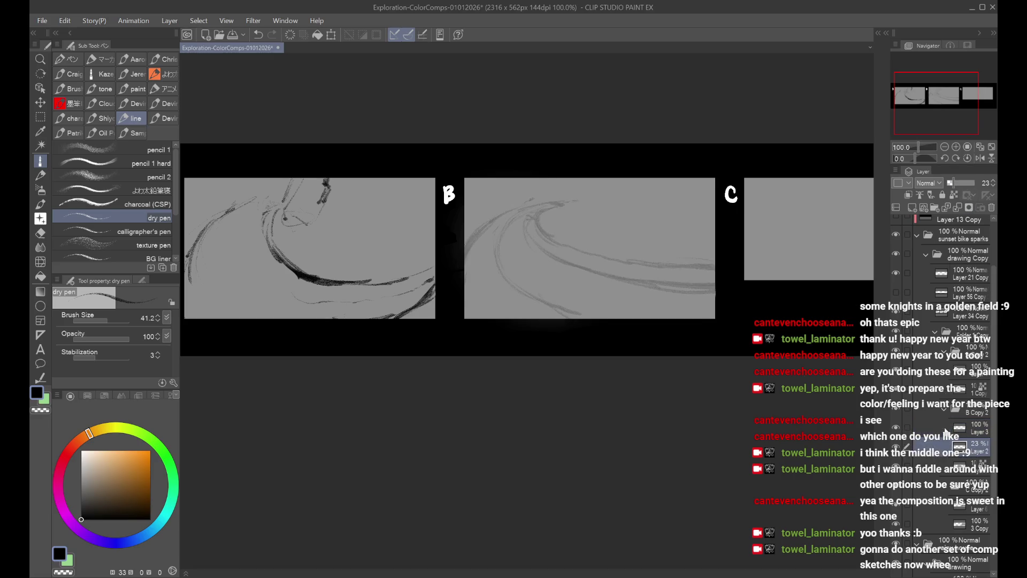
{"action": "left_click", "coordinate": [947, 428]}
{"action": "scroll", "coordinate": [535, 177], "scroll_direction": "down", "scroll_amount": 1}
{"action": "scroll", "coordinate": [535, 176], "scroll_direction": "up", "scroll_amount": 1}
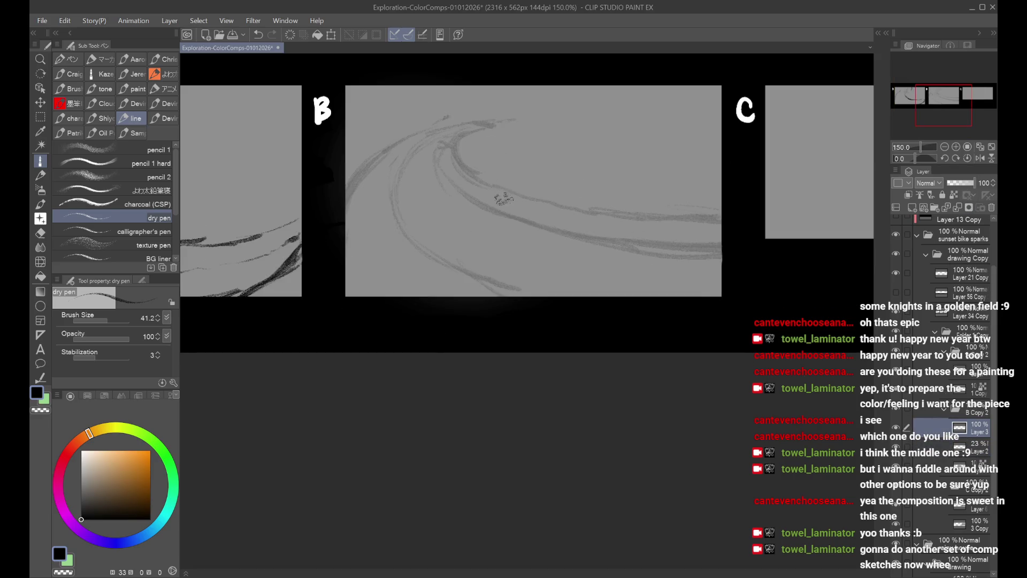
Step: Sketch two dark wheel loops with the dry pen over panel B's faded road
{"action": "left_click_drag", "start_coordinate": [471, 166], "coordinate": [463, 223]}
{"action": "key", "text": "ctrl+z"}
{"action": "left_click_drag", "start_coordinate": [459, 154], "coordinate": [478, 231]}
{"action": "left_click_drag", "start_coordinate": [464, 171], "coordinate": [477, 233]}
{"action": "left_click_drag", "start_coordinate": [516, 161], "coordinate": [516, 270]}
{"action": "mouse_move", "coordinate": [508, 184]}
{"action": "left_mouse_down"}
{"action": "mouse_move", "coordinate": [545, 225]}
{"action": "mouse_move", "coordinate": [516, 270]}
{"action": "left_mouse_up"}
{"action": "mouse_move", "coordinate": [510, 147]}
{"action": "left_mouse_down"}
{"action": "mouse_move", "coordinate": [524, 152]}
{"action": "mouse_move", "coordinate": [528, 177]}
{"action": "left_mouse_up"}
Step: Transform and confirm the wheel sketch with Ctrl+T, undoing a heavy scribble on the ellipse
{"action": "key", "text": "ctrl+t"}
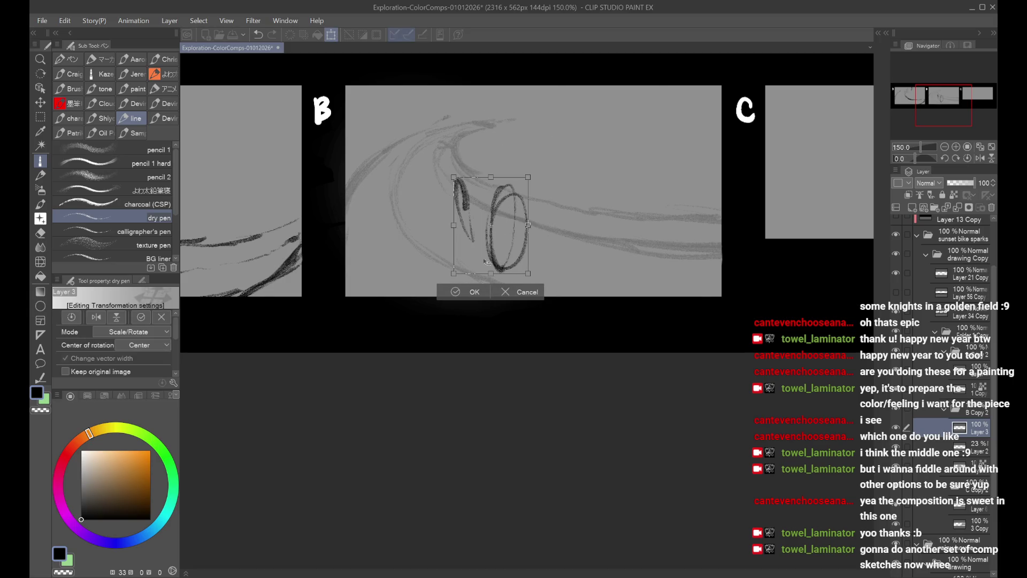
{"action": "key", "text": "Return"}
{"action": "left_click_drag", "start_coordinate": [485, 240], "coordinate": [502, 263]}
{"action": "mouse_move", "coordinate": [550, 217]}
{"action": "left_mouse_down"}
{"action": "mouse_move", "coordinate": [522, 294]}
{"action": "mouse_move", "coordinate": [559, 259]}
{"action": "mouse_move", "coordinate": [530, 297]}
{"action": "left_mouse_up"}
{"action": "key", "text": "ctrl+z"}
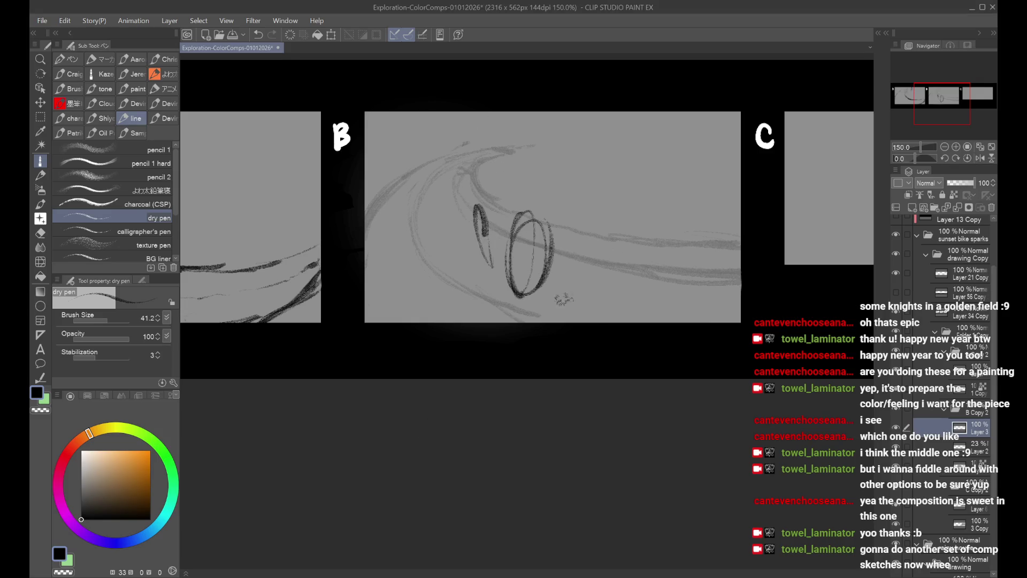
Step: Draw the frame, seat post and connecting strokes between panel B's wheel loops
{"action": "mouse_move", "coordinate": [512, 262]}
{"action": "left_mouse_down"}
{"action": "mouse_move", "coordinate": [492, 249]}
{"action": "mouse_move", "coordinate": [525, 215]}
{"action": "mouse_move", "coordinate": [523, 262]}
{"action": "left_mouse_up"}
{"action": "mouse_move", "coordinate": [525, 217]}
{"action": "left_mouse_down"}
{"action": "mouse_move", "coordinate": [523, 261]}
{"action": "mouse_move", "coordinate": [528, 202]}
{"action": "mouse_move", "coordinate": [488, 185]}
{"action": "mouse_move", "coordinate": [527, 204]}
{"action": "mouse_move", "coordinate": [576, 196]}
{"action": "mouse_move", "coordinate": [559, 199]}
{"action": "mouse_move", "coordinate": [568, 199]}
{"action": "left_mouse_up"}
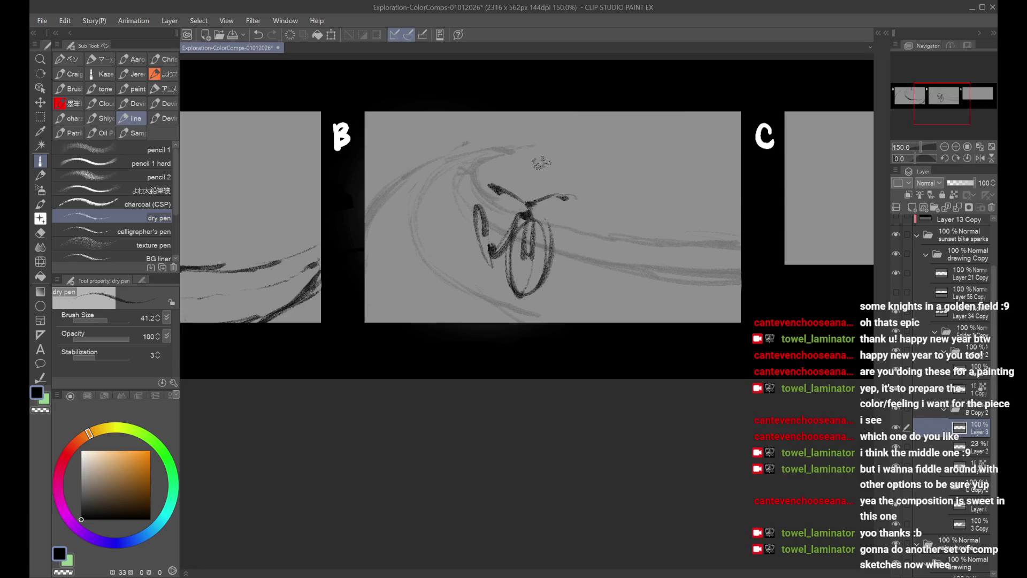
{"action": "left_click_drag", "start_coordinate": [506, 190], "coordinate": [493, 225]}
{"action": "mouse_move", "coordinate": [518, 150]}
{"action": "left_mouse_down"}
{"action": "mouse_move", "coordinate": [491, 189]}
{"action": "mouse_move", "coordinate": [519, 153]}
{"action": "mouse_move", "coordinate": [559, 131]}
{"action": "mouse_move", "coordinate": [535, 176]}
{"action": "mouse_move", "coordinate": [554, 134]}
{"action": "mouse_move", "coordinate": [581, 203]}
{"action": "left_mouse_up"}
Step: Retrace the rider's body and arms and try head ovals, flipping the canvas to check
{"action": "left_click_drag", "start_coordinate": [563, 163], "coordinate": [584, 201]}
{"action": "mouse_move", "coordinate": [484, 177]}
{"action": "left_mouse_down"}
{"action": "mouse_move", "coordinate": [503, 140]}
{"action": "mouse_move", "coordinate": [500, 179]}
{"action": "left_mouse_up"}
{"action": "key", "text": "ctrl+z"}
{"action": "key", "text": "ctrl+z"}
{"action": "mouse_move", "coordinate": [500, 128]}
{"action": "left_mouse_down"}
{"action": "mouse_move", "coordinate": [513, 161]}
{"action": "mouse_move", "coordinate": [495, 124]}
{"action": "left_mouse_up"}
{"action": "key", "text": "h"}
{"action": "key", "text": "h"}
{"action": "key", "text": "ctrl+z"}
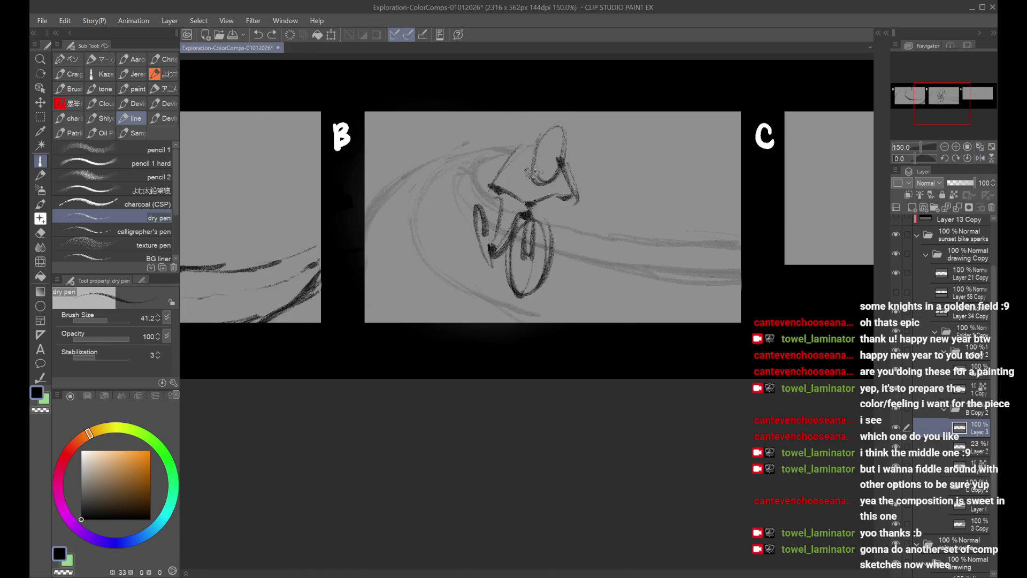
{"action": "mouse_move", "coordinate": [561, 244]}
{"action": "left_mouse_down"}
{"action": "mouse_move", "coordinate": [584, 199]}
{"action": "mouse_move", "coordinate": [575, 192]}
{"action": "left_mouse_up"}
{"action": "key", "text": "ctrl+z"}
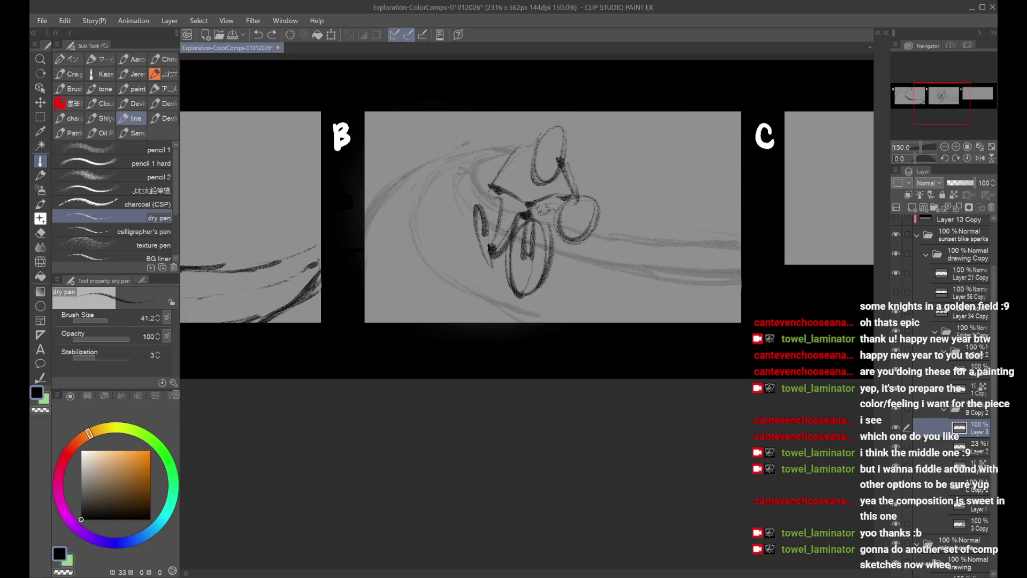
Step: Retry the arm stroke left of the rider's head several times, ending with a shorter bent arm
{"action": "mouse_move", "coordinate": [486, 129]}
{"action": "left_mouse_down"}
{"action": "mouse_move", "coordinate": [496, 176]}
{"action": "mouse_move", "coordinate": [485, 126]}
{"action": "mouse_move", "coordinate": [514, 139]}
{"action": "mouse_move", "coordinate": [492, 169]}
{"action": "mouse_move", "coordinate": [493, 144]}
{"action": "mouse_move", "coordinate": [517, 133]}
{"action": "mouse_move", "coordinate": [423, 184]}
{"action": "left_mouse_up"}
{"action": "key", "text": "ctrl+z"}
{"action": "key", "text": "ctrl+z"}
{"action": "key", "text": "ctrl+z"}
{"action": "key", "text": "ctrl+z"}
{"action": "left_click_drag", "start_coordinate": [487, 166], "coordinate": [443, 191]}
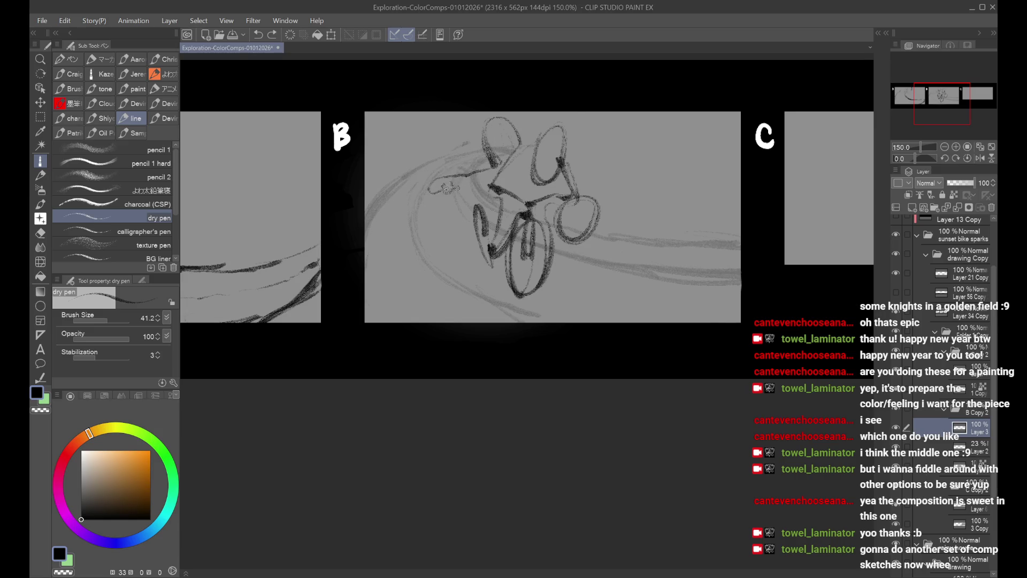
{"action": "key", "text": "ctrl+z"}
{"action": "key", "text": "ctrl+z"}
{"action": "mouse_move", "coordinate": [490, 161]}
{"action": "left_mouse_down"}
{"action": "mouse_move", "coordinate": [452, 193]}
{"action": "mouse_move", "coordinate": [456, 179]}
{"action": "mouse_move", "coordinate": [453, 195]}
{"action": "left_mouse_up"}
{"action": "key", "text": "ctrl+z"}
Step: Redraw the front wheel as a larger circle and the rider's head as a fuller oval
{"action": "left_click_drag", "start_coordinate": [581, 231], "coordinate": [586, 184]}
{"action": "mouse_move", "coordinate": [551, 128]}
{"action": "left_mouse_down"}
{"action": "mouse_move", "coordinate": [532, 140]}
{"action": "mouse_move", "coordinate": [562, 160]}
{"action": "left_mouse_up"}
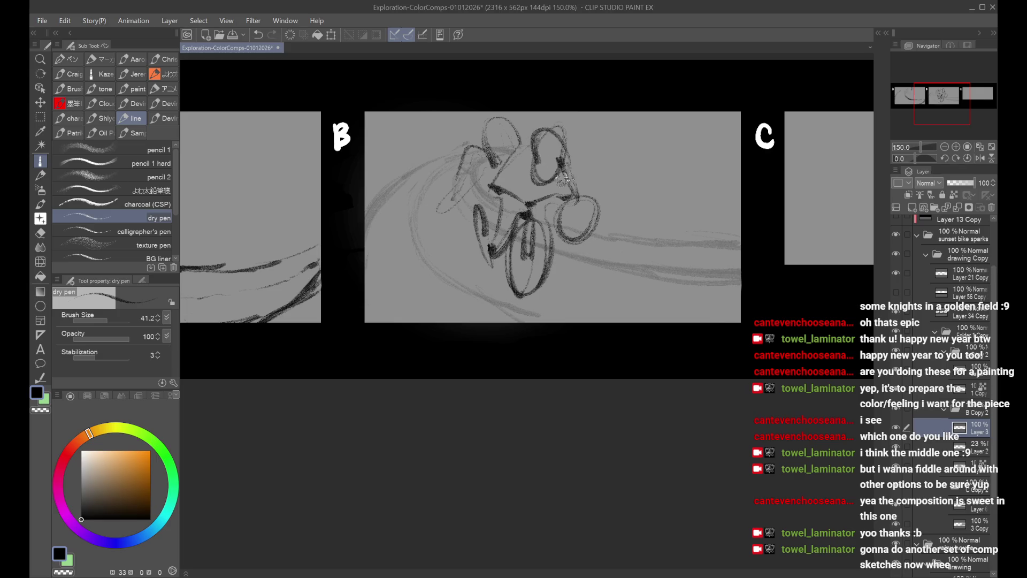
{"action": "key", "text": "ctrl+z"}
{"action": "mouse_move", "coordinate": [554, 124]}
{"action": "left_mouse_down"}
{"action": "mouse_move", "coordinate": [568, 168]}
{"action": "mouse_move", "coordinate": [574, 136]}
{"action": "left_mouse_up"}
{"action": "key", "text": "ctrl+z"}
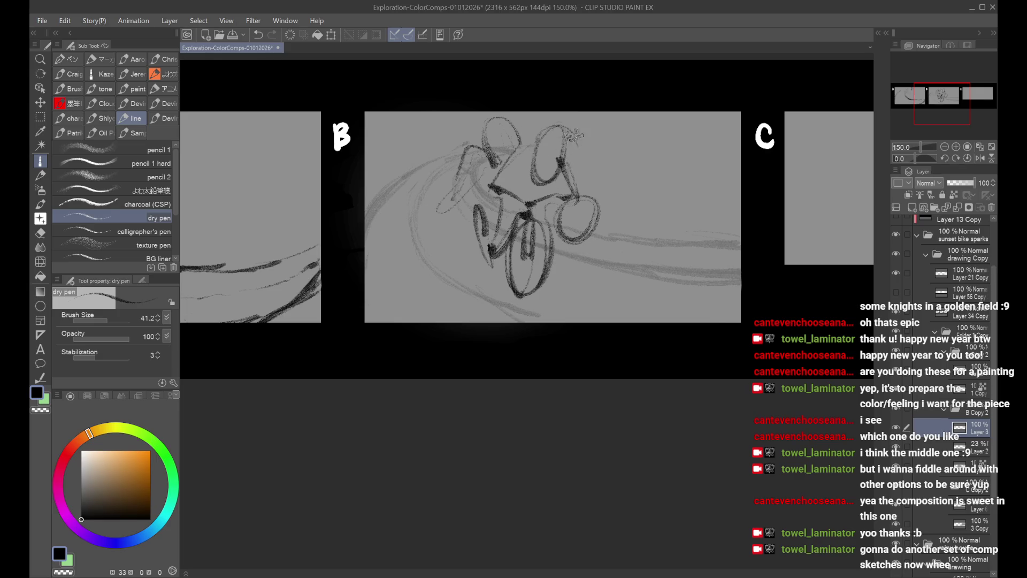
Step: Rework the right side of the rider's head, then scale the sketch down and shift it down-left
{"action": "mouse_move", "coordinate": [496, 138]}
{"action": "left_mouse_down"}
{"action": "mouse_move", "coordinate": [490, 151]}
{"action": "mouse_move", "coordinate": [516, 161]}
{"action": "left_mouse_up"}
{"action": "key", "text": "ctrl+t"}
{"action": "left_click_drag", "start_coordinate": [458, 117], "coordinate": [493, 164]}
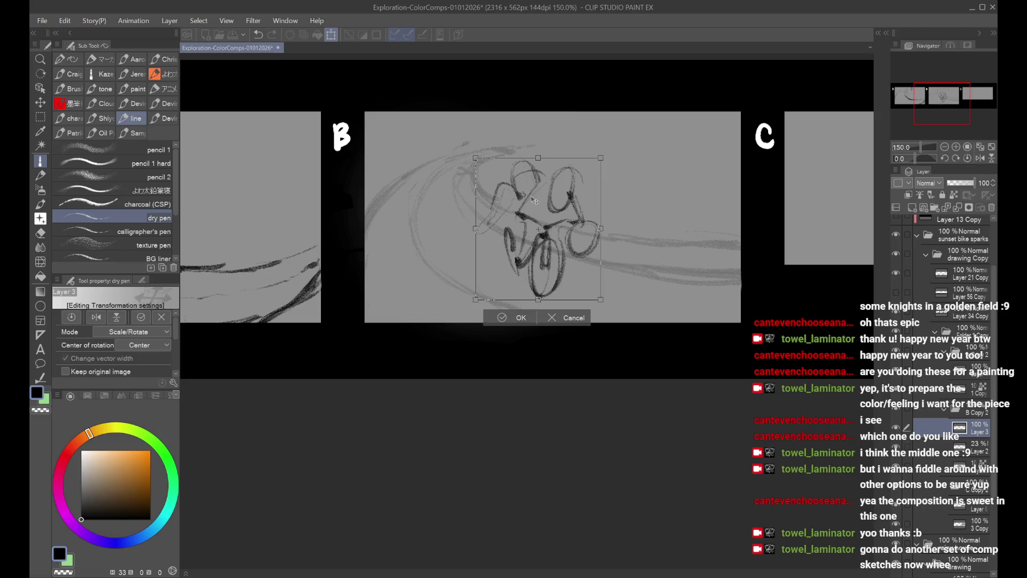
{"action": "key", "text": "ctrl+z"}
{"action": "left_click_drag", "start_coordinate": [526, 203], "coordinate": [516, 252]}
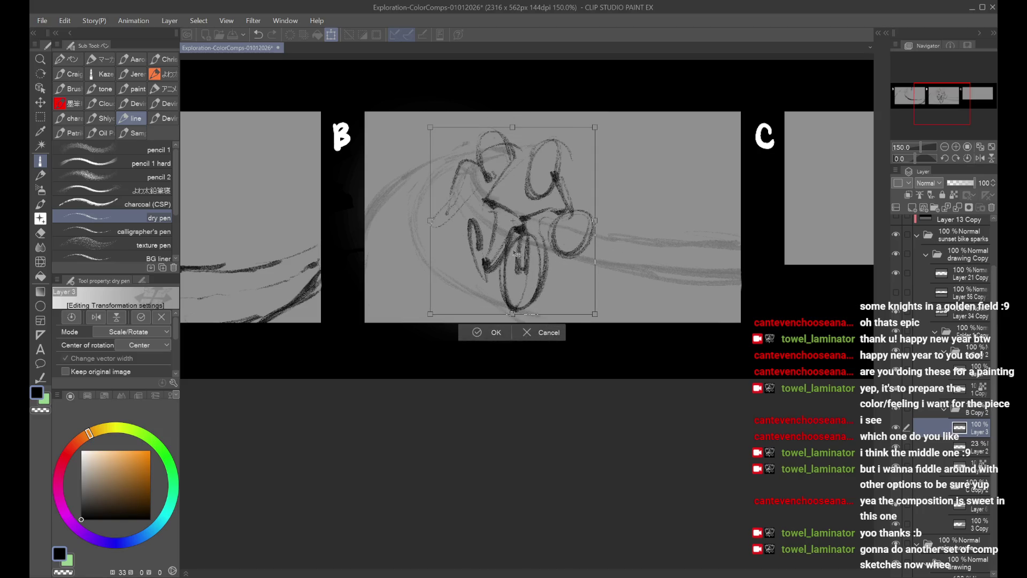
{"action": "left_click_drag", "start_coordinate": [590, 128], "coordinate": [581, 140]}
{"action": "mouse_move", "coordinate": [521, 211]}
{"action": "left_mouse_down"}
{"action": "mouse_move", "coordinate": [517, 237]}
{"action": "mouse_move", "coordinate": [525, 214]}
{"action": "mouse_move", "coordinate": [553, 211]}
{"action": "mouse_move", "coordinate": [543, 212]}
{"action": "left_mouse_up"}
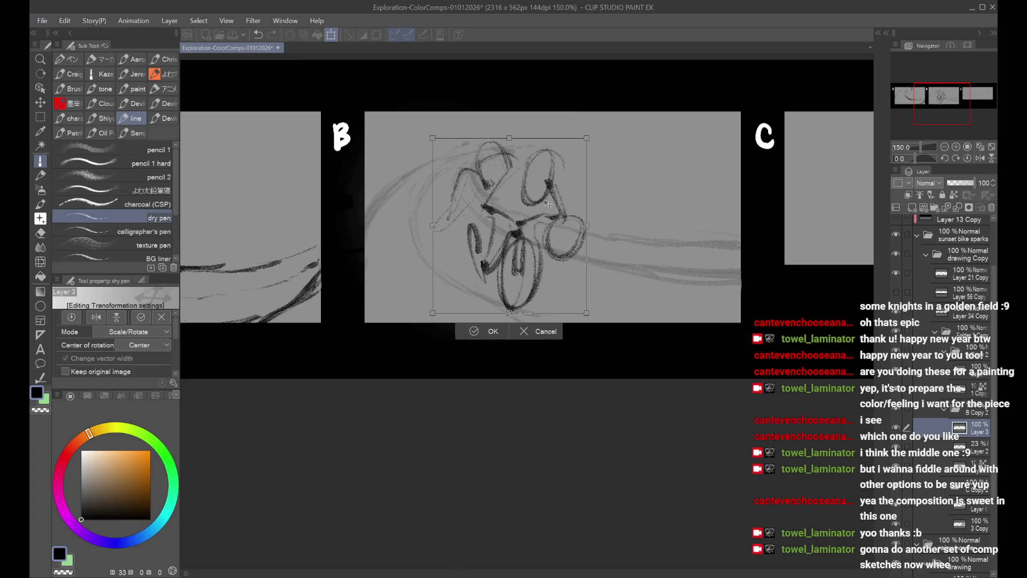
{"action": "left_click_drag", "start_coordinate": [587, 136], "coordinate": [573, 152]}
{"action": "left_click_drag", "start_coordinate": [513, 225], "coordinate": [504, 230]}
{"action": "left_click", "coordinate": [471, 326]}
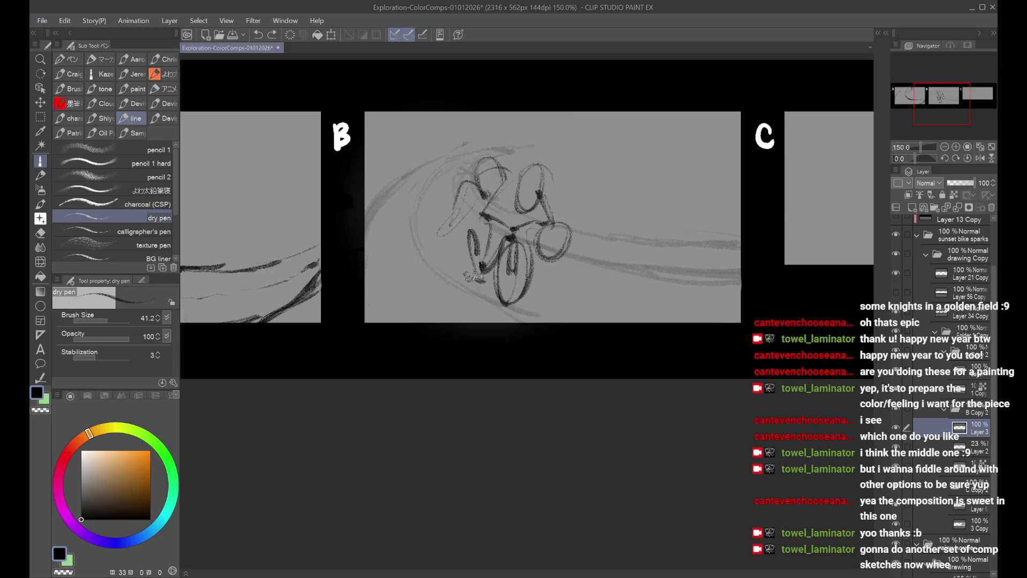
Step: Add the rider's left side and a leg stroke near the front wheel, then save the file
{"action": "left_click_drag", "start_coordinate": [417, 221], "coordinate": [449, 259]}
{"action": "key", "text": "ctrl+z"}
{"action": "left_click_drag", "start_coordinate": [426, 198], "coordinate": [466, 248]}
{"action": "left_click_drag", "start_coordinate": [450, 215], "coordinate": [469, 247]}
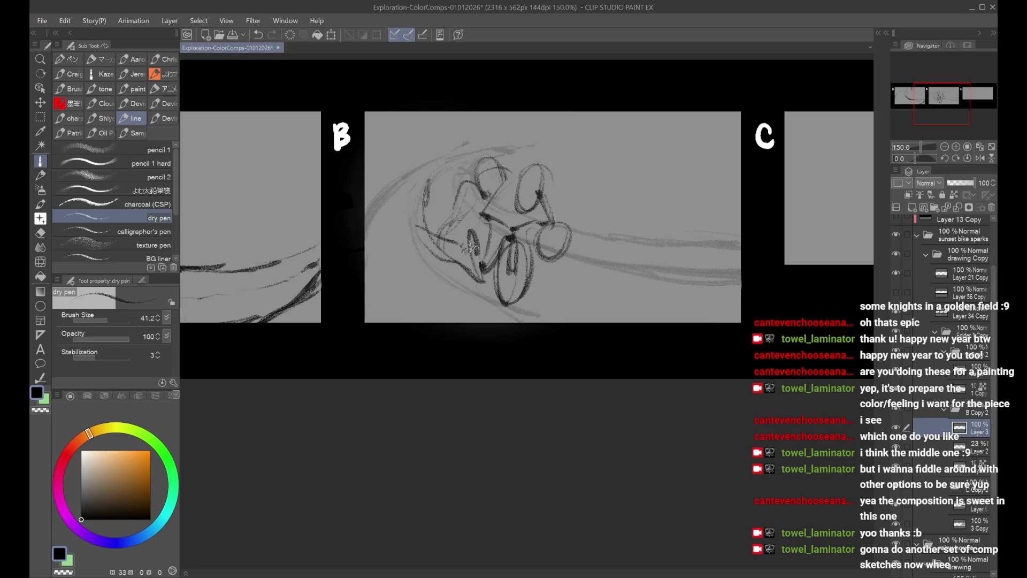
{"action": "key", "text": "ctrl+s"}
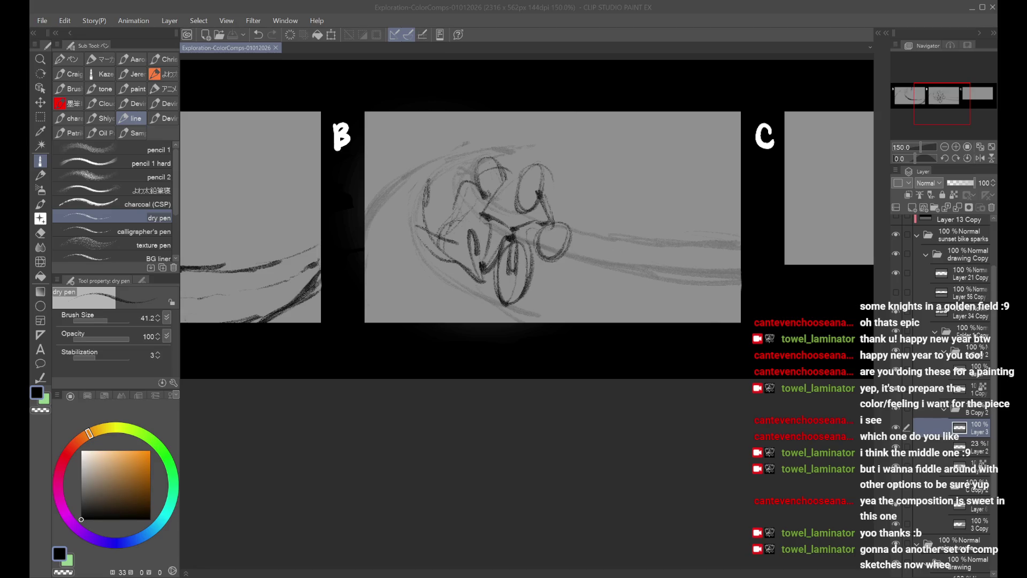
{"action": "key", "text": "alt+Tab"}
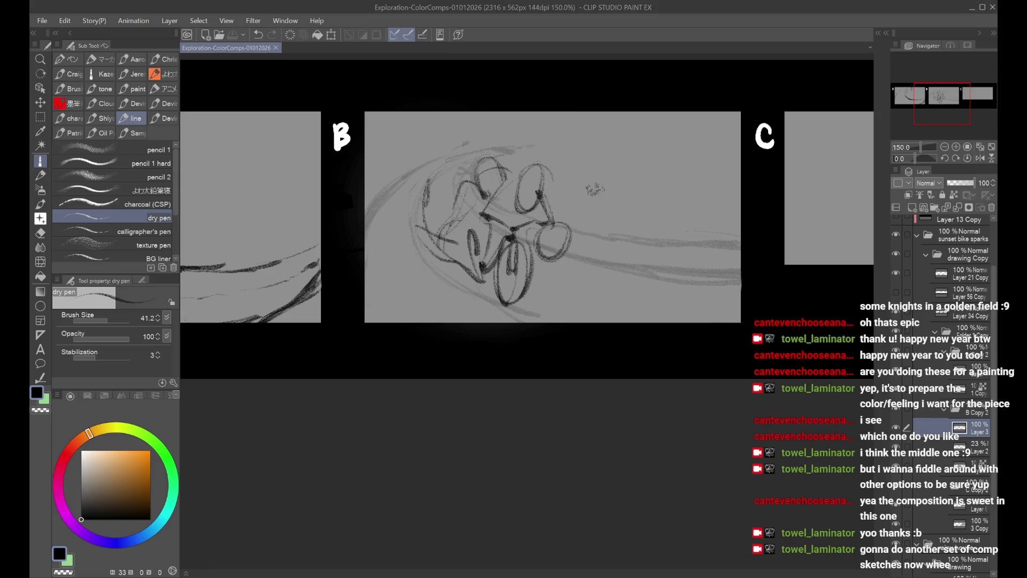
Step: Scribble extra strokes over the bike sketch and inside the lower wheel
{"action": "key", "text": "alt+Tab"}
{"action": "mouse_move", "coordinate": [495, 247]}
{"action": "left_mouse_down"}
{"action": "mouse_move", "coordinate": [509, 253]}
{"action": "mouse_move", "coordinate": [530, 300]}
{"action": "left_mouse_up"}
{"action": "left_click_drag", "start_coordinate": [503, 230], "coordinate": [535, 246]}
{"action": "mouse_move", "coordinate": [465, 220]}
{"action": "left_mouse_down"}
{"action": "mouse_move", "coordinate": [495, 224]}
{"action": "mouse_move", "coordinate": [473, 267]}
{"action": "mouse_move", "coordinate": [519, 224]}
{"action": "mouse_move", "coordinate": [539, 245]}
{"action": "mouse_move", "coordinate": [551, 227]}
{"action": "mouse_move", "coordinate": [558, 251]}
{"action": "mouse_move", "coordinate": [540, 258]}
{"action": "mouse_move", "coordinate": [516, 235]}
{"action": "left_mouse_up"}
{"action": "left_click_drag", "start_coordinate": [452, 224], "coordinate": [467, 272]}
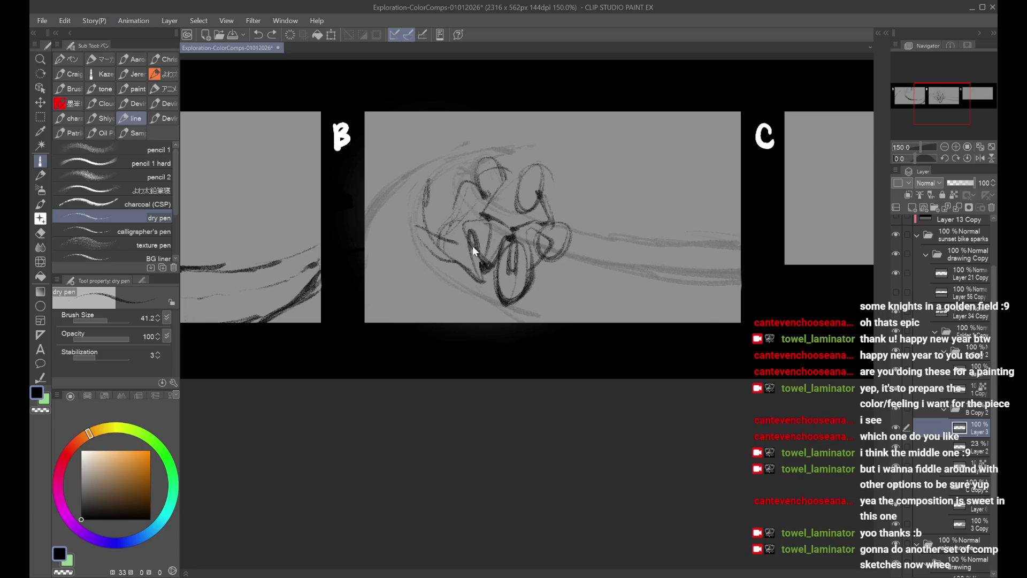
Step: Add strokes along the bike's left frame and at the rider's head, then fade the sketch to 47% opacity
{"action": "key", "text": "ctrl+z"}
{"action": "mouse_move", "coordinate": [463, 222]}
{"action": "left_mouse_down"}
{"action": "mouse_move", "coordinate": [450, 236]}
{"action": "mouse_move", "coordinate": [481, 268]}
{"action": "left_mouse_up"}
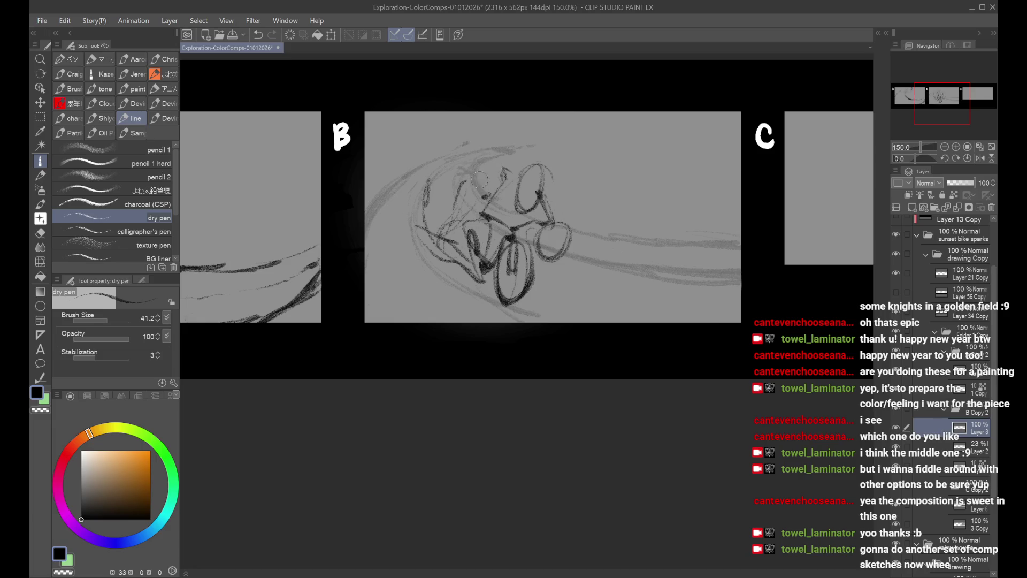
{"action": "key", "text": "ctrl+z"}
{"action": "mouse_move", "coordinate": [459, 165]}
{"action": "left_mouse_down"}
{"action": "mouse_move", "coordinate": [474, 184]}
{"action": "mouse_move", "coordinate": [498, 154]}
{"action": "mouse_move", "coordinate": [468, 174]}
{"action": "mouse_move", "coordinate": [495, 160]}
{"action": "mouse_move", "coordinate": [483, 172]}
{"action": "mouse_move", "coordinate": [500, 170]}
{"action": "mouse_move", "coordinate": [460, 220]}
{"action": "mouse_move", "coordinate": [484, 268]}
{"action": "mouse_move", "coordinate": [477, 231]}
{"action": "mouse_move", "coordinate": [515, 249]}
{"action": "mouse_move", "coordinate": [549, 238]}
{"action": "mouse_move", "coordinate": [546, 273]}
{"action": "mouse_move", "coordinate": [567, 293]}
{"action": "left_mouse_up"}
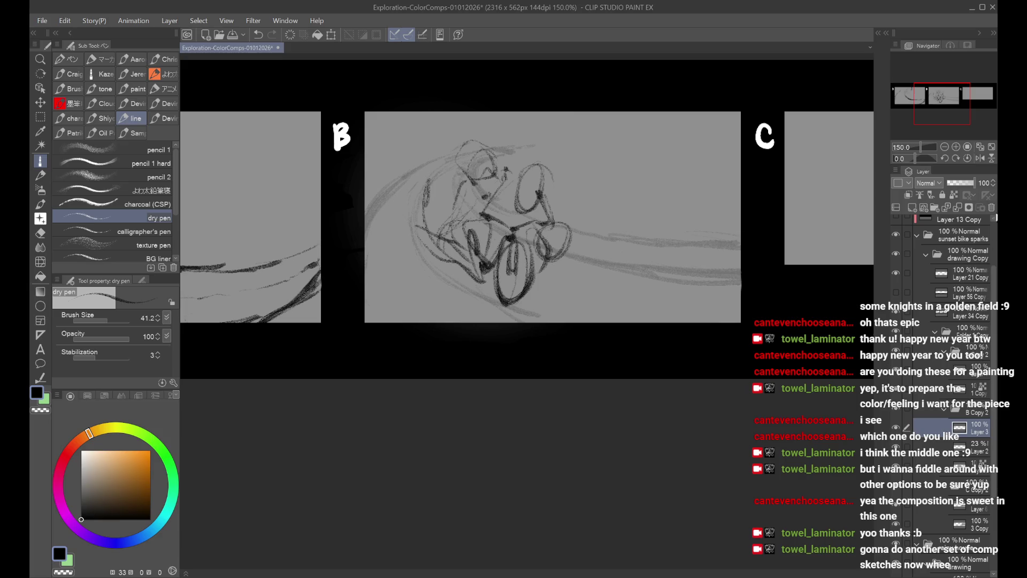
{"action": "left_click", "coordinate": [959, 183]}
Step: Add a new layer above the sketch and try strokes and a heavy ellipse over the front wheel
{"action": "left_click", "coordinate": [912, 207]}
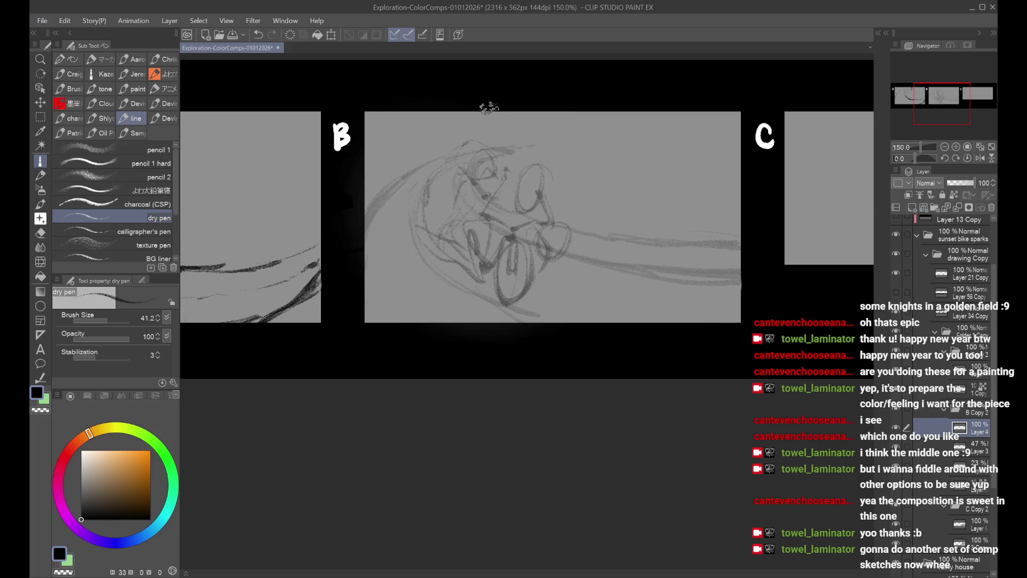
{"action": "mouse_move", "coordinate": [460, 251]}
{"action": "left_mouse_down"}
{"action": "mouse_move", "coordinate": [444, 283]}
{"action": "mouse_move", "coordinate": [450, 265]}
{"action": "left_mouse_up"}
{"action": "mouse_move", "coordinate": [431, 230]}
{"action": "left_mouse_down"}
{"action": "mouse_move", "coordinate": [464, 278]}
{"action": "mouse_move", "coordinate": [467, 305]}
{"action": "mouse_move", "coordinate": [462, 293]}
{"action": "left_mouse_up"}
{"action": "key", "text": "ctrl+z"}
{"action": "mouse_move", "coordinate": [476, 256]}
{"action": "left_mouse_down"}
{"action": "mouse_move", "coordinate": [500, 300]}
{"action": "mouse_move", "coordinate": [548, 318]}
{"action": "left_mouse_up"}
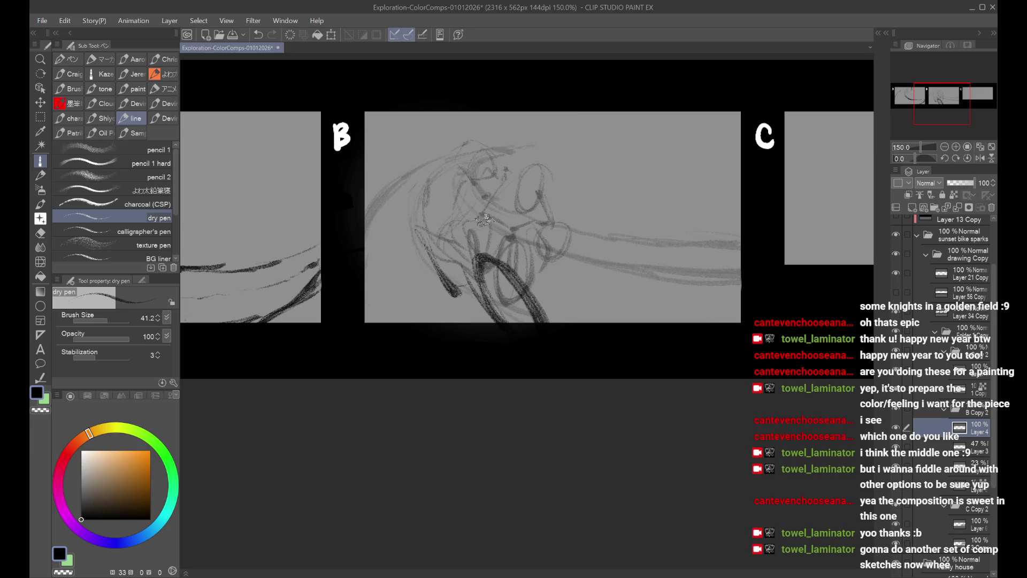
{"action": "key", "text": "ctrl+z"}
{"action": "key", "text": "ctrl+z"}
{"action": "key", "text": "ctrl+z"}
Step: Sweep a long curve at the sketch's left and a new arc around the rider
{"action": "left_click_drag", "start_coordinate": [479, 177], "coordinate": [493, 185]}
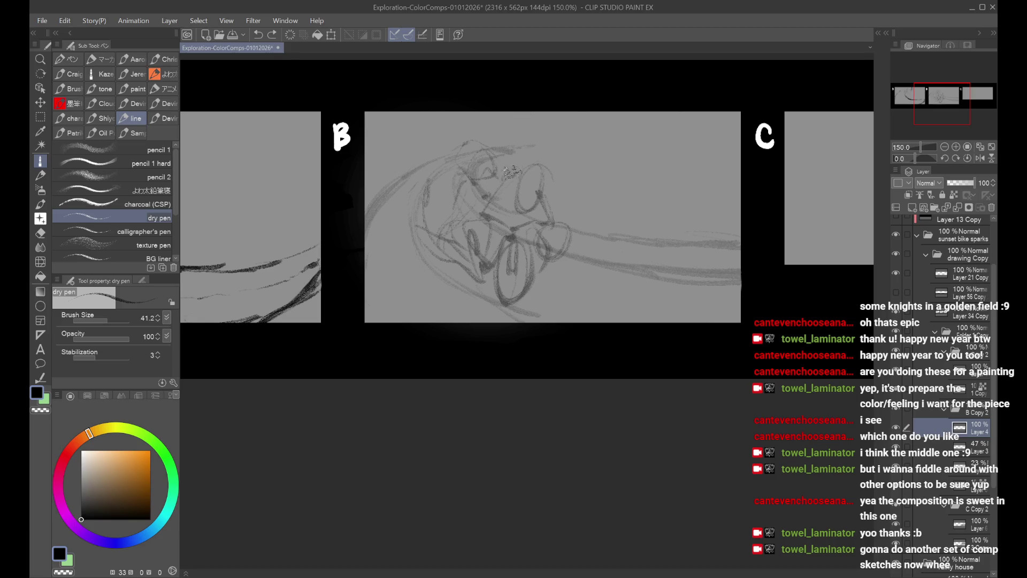
{"action": "left_click_drag", "start_coordinate": [431, 156], "coordinate": [426, 320]}
{"action": "left_click_drag", "start_coordinate": [438, 177], "coordinate": [495, 238]}
{"action": "key", "text": "ctrl+z"}
{"action": "left_click_drag", "start_coordinate": [463, 185], "coordinate": [506, 191]}
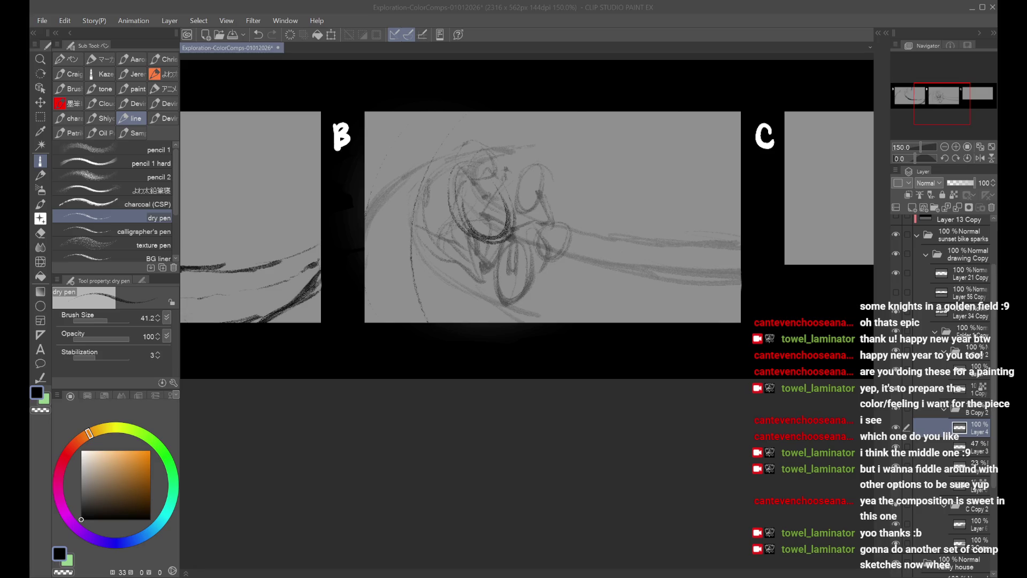
Step: Fade Layer 3 to 21% opacity and return to drawing on Layer 4
{"action": "left_click", "coordinate": [972, 453]}
{"action": "left_click_drag", "start_coordinate": [956, 183], "coordinate": [953, 183]}
{"action": "left_click", "coordinate": [974, 428]}
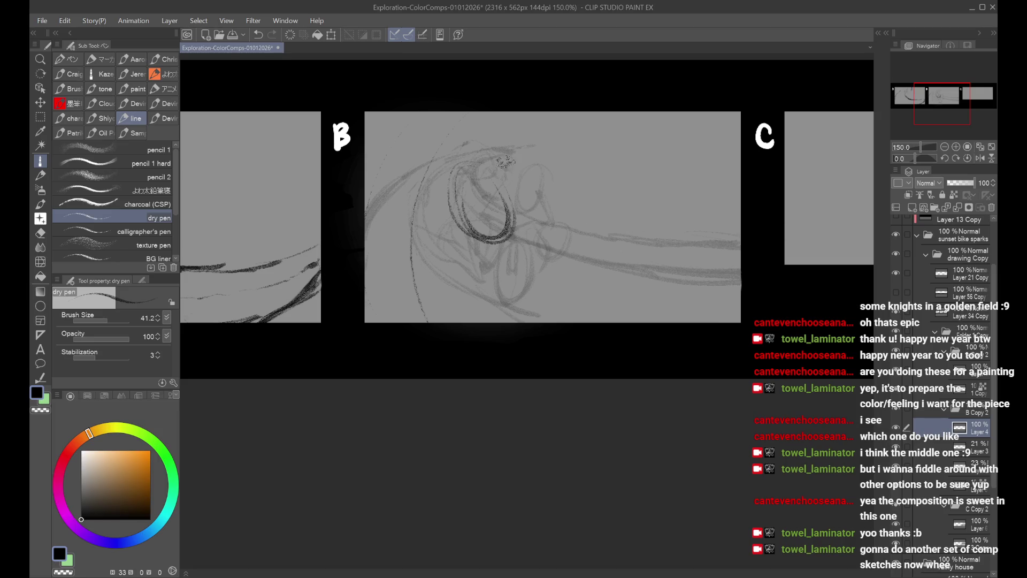
Step: Try hairpin and oval strokes over the rider, redrawing the wheel as a larger oval
{"action": "mouse_move", "coordinate": [497, 202]}
{"action": "left_mouse_down"}
{"action": "mouse_move", "coordinate": [471, 225]}
{"action": "mouse_move", "coordinate": [505, 214]}
{"action": "mouse_move", "coordinate": [485, 191]}
{"action": "mouse_move", "coordinate": [495, 225]}
{"action": "mouse_move", "coordinate": [526, 173]}
{"action": "left_mouse_up"}
{"action": "key", "text": "ctrl+z"}
{"action": "mouse_move", "coordinate": [513, 237]}
{"action": "left_mouse_down"}
{"action": "mouse_move", "coordinate": [535, 316]}
{"action": "mouse_move", "coordinate": [569, 334]}
{"action": "mouse_move", "coordinate": [521, 224]}
{"action": "mouse_move", "coordinate": [567, 295]}
{"action": "left_mouse_up"}
{"action": "key", "text": "ctrl+z"}
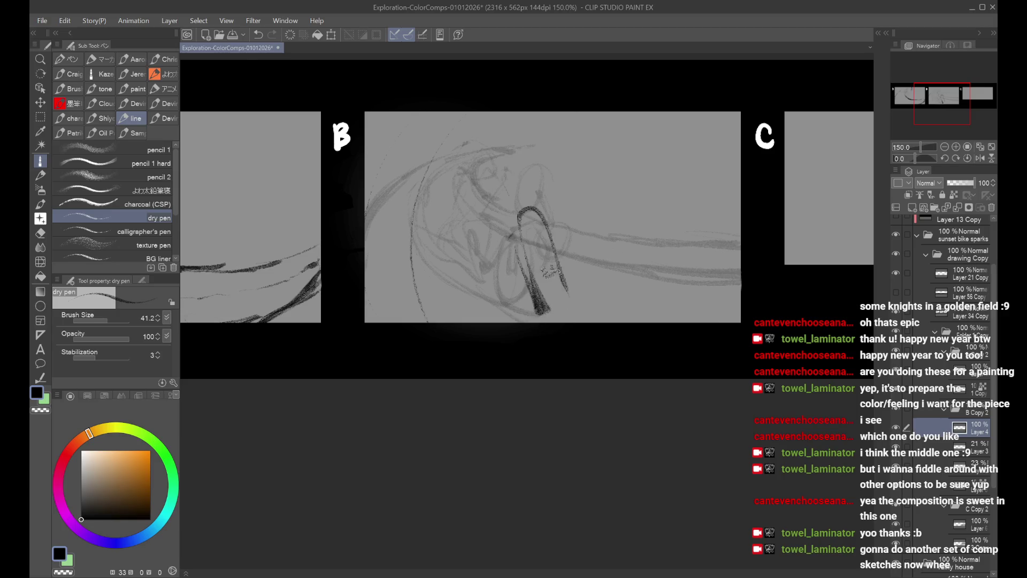
{"action": "key", "text": "ctrl+z"}
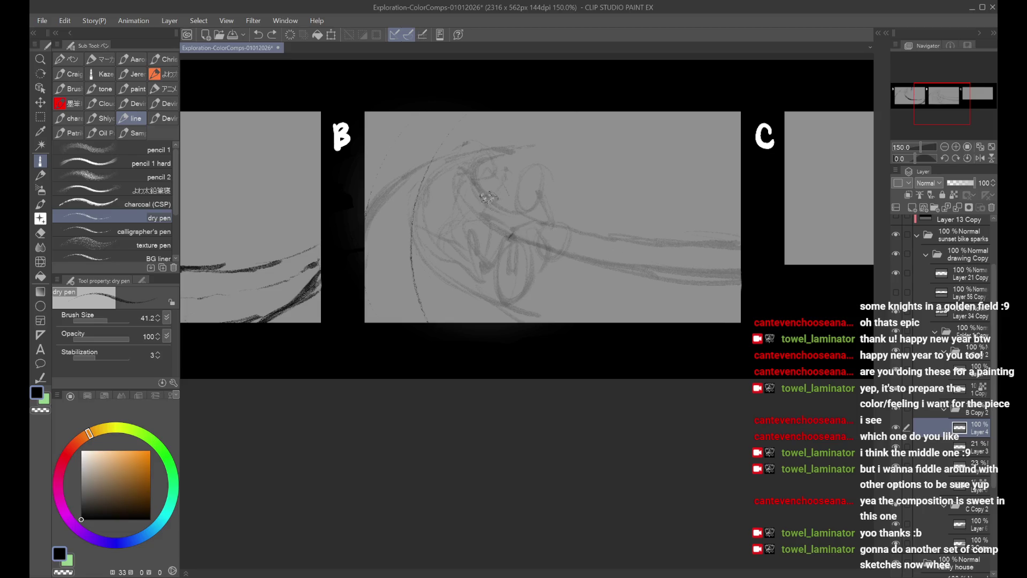
{"action": "mouse_move", "coordinate": [482, 184]}
{"action": "left_mouse_down"}
{"action": "mouse_move", "coordinate": [459, 230]}
{"action": "mouse_move", "coordinate": [471, 238]}
{"action": "left_mouse_up"}
{"action": "left_click_drag", "start_coordinate": [507, 268], "coordinate": [529, 299]}
{"action": "key", "text": "ctrl+z"}
{"action": "key", "text": "ctrl+z"}
{"action": "mouse_move", "coordinate": [482, 228]}
{"action": "left_mouse_down"}
{"action": "mouse_move", "coordinate": [465, 278]}
{"action": "mouse_move", "coordinate": [500, 284]}
{"action": "left_mouse_up"}
{"action": "mouse_move", "coordinate": [523, 232]}
{"action": "left_mouse_down"}
{"action": "mouse_move", "coordinate": [530, 267]}
{"action": "mouse_move", "coordinate": [572, 238]}
{"action": "mouse_move", "coordinate": [559, 233]}
{"action": "left_mouse_up"}
Step: Draw rear and front wheel ovals and loop extra passes around both wheels
{"action": "key", "text": "ctrl+z"}
{"action": "key", "text": "ctrl+z"}
{"action": "left_click_drag", "start_coordinate": [481, 203], "coordinate": [479, 217]}
{"action": "mouse_move", "coordinate": [508, 254]}
{"action": "left_mouse_down"}
{"action": "mouse_move", "coordinate": [505, 299]}
{"action": "mouse_move", "coordinate": [511, 273]}
{"action": "mouse_move", "coordinate": [503, 289]}
{"action": "mouse_move", "coordinate": [556, 252]}
{"action": "mouse_move", "coordinate": [540, 284]}
{"action": "left_mouse_up"}
{"action": "key", "text": "ctrl+z"}
{"action": "mouse_move", "coordinate": [538, 231]}
{"action": "left_mouse_down"}
{"action": "mouse_move", "coordinate": [482, 230]}
{"action": "mouse_move", "coordinate": [471, 213]}
{"action": "mouse_move", "coordinate": [532, 233]}
{"action": "left_mouse_up"}
{"action": "key", "text": "ctrl+z"}
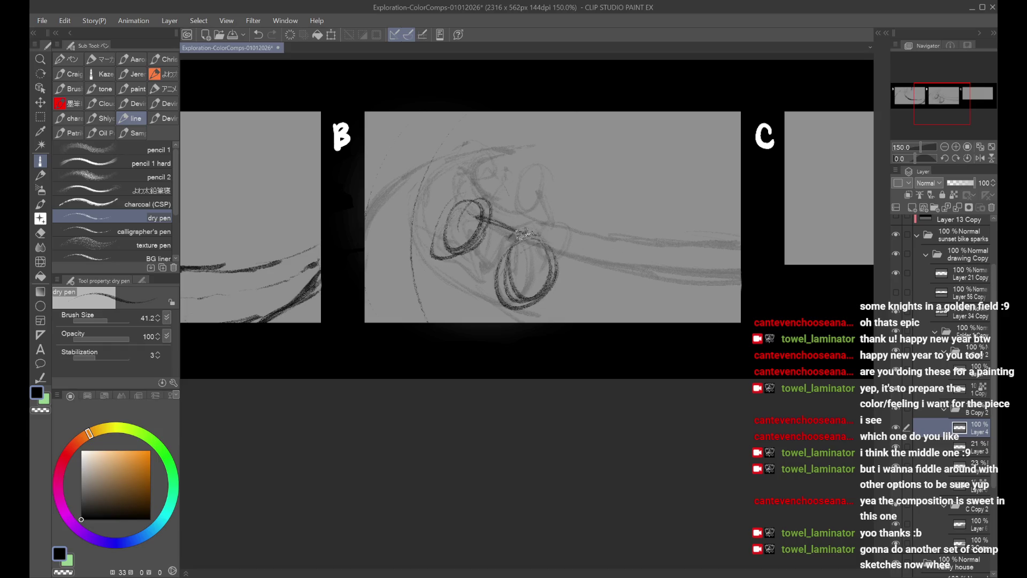
{"action": "key", "text": "ctrl+z"}
{"action": "mouse_move", "coordinate": [433, 230]}
{"action": "left_mouse_down"}
{"action": "mouse_move", "coordinate": [482, 214]}
{"action": "mouse_move", "coordinate": [578, 238]}
{"action": "mouse_move", "coordinate": [476, 251]}
{"action": "left_mouse_up"}
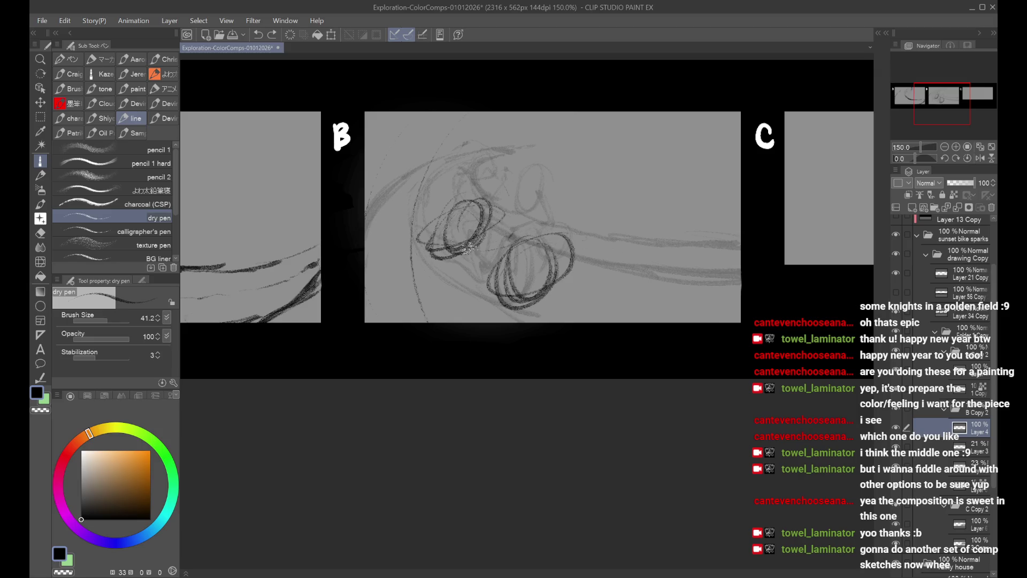
Step: Sketch the rider's rising body and curled back, the handlebar stroke and the head arc
{"action": "mouse_move", "coordinate": [538, 233]}
{"action": "left_mouse_down"}
{"action": "mouse_move", "coordinate": [583, 203]}
{"action": "mouse_move", "coordinate": [594, 209]}
{"action": "left_mouse_up"}
{"action": "key", "text": "ctrl+z"}
{"action": "key", "text": "ctrl+z"}
{"action": "key", "text": "ctrl+z"}
{"action": "left_click_drag", "start_coordinate": [557, 179], "coordinate": [623, 238]}
{"action": "mouse_move", "coordinate": [509, 197]}
{"action": "left_mouse_down"}
{"action": "mouse_move", "coordinate": [443, 249]}
{"action": "mouse_move", "coordinate": [535, 273]}
{"action": "mouse_move", "coordinate": [577, 252]}
{"action": "left_mouse_up"}
{"action": "left_click_drag", "start_coordinate": [594, 214], "coordinate": [564, 233]}
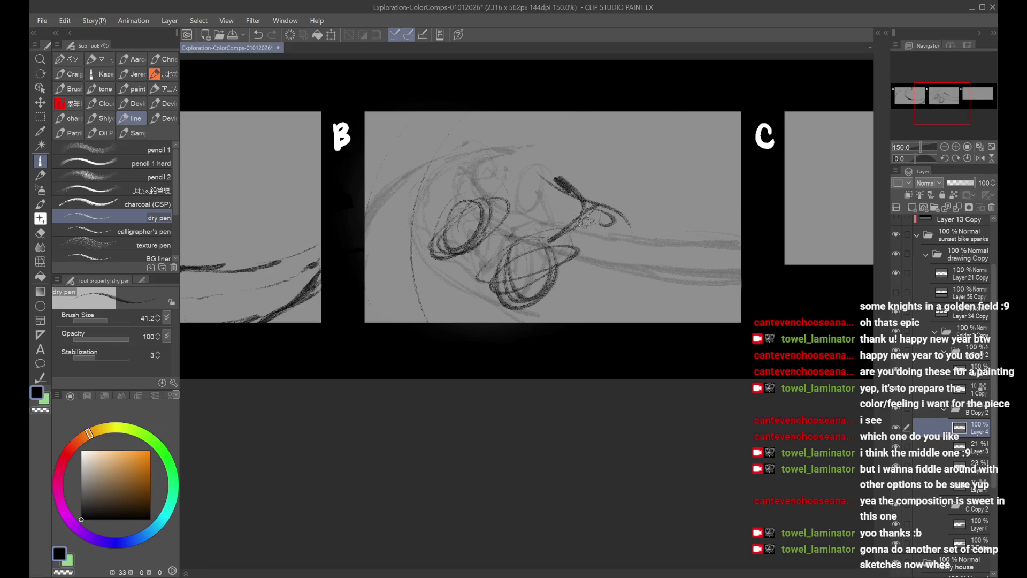
{"action": "mouse_move", "coordinate": [546, 174]}
{"action": "left_mouse_down"}
{"action": "mouse_move", "coordinate": [610, 149]}
{"action": "mouse_move", "coordinate": [599, 182]}
{"action": "mouse_move", "coordinate": [621, 161]}
{"action": "mouse_move", "coordinate": [588, 188]}
{"action": "mouse_move", "coordinate": [565, 184]}
{"action": "mouse_move", "coordinate": [583, 169]}
{"action": "mouse_move", "coordinate": [530, 155]}
{"action": "mouse_move", "coordinate": [615, 198]}
{"action": "mouse_move", "coordinate": [609, 179]}
{"action": "mouse_move", "coordinate": [538, 195]}
{"action": "mouse_move", "coordinate": [562, 220]}
{"action": "mouse_move", "coordinate": [508, 202]}
{"action": "mouse_move", "coordinate": [514, 274]}
{"action": "left_mouse_up"}
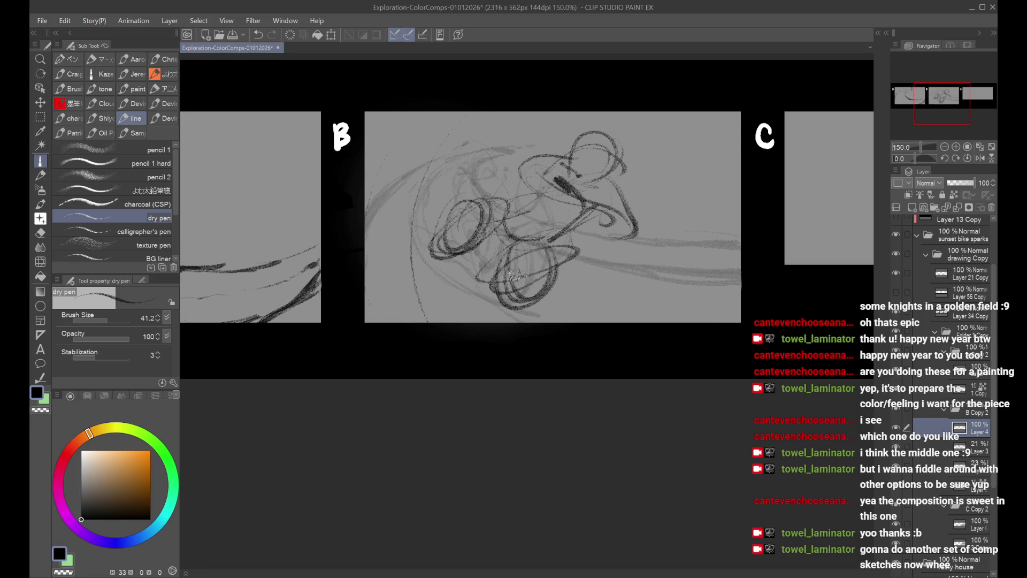
Step: Redraw the loop at the rider's upper left as a sweeping arc with a diagonal stroke
{"action": "mouse_move", "coordinate": [509, 159]}
{"action": "left_mouse_down"}
{"action": "mouse_move", "coordinate": [476, 193]}
{"action": "mouse_move", "coordinate": [529, 140]}
{"action": "mouse_move", "coordinate": [495, 178]}
{"action": "left_mouse_up"}
{"action": "key", "text": "ctrl+z"}
{"action": "key", "text": "ctrl+z"}
{"action": "mouse_move", "coordinate": [468, 138]}
{"action": "left_mouse_down"}
{"action": "mouse_move", "coordinate": [516, 151]}
{"action": "mouse_move", "coordinate": [487, 176]}
{"action": "mouse_move", "coordinate": [586, 225]}
{"action": "mouse_move", "coordinate": [639, 267]}
{"action": "left_mouse_up"}
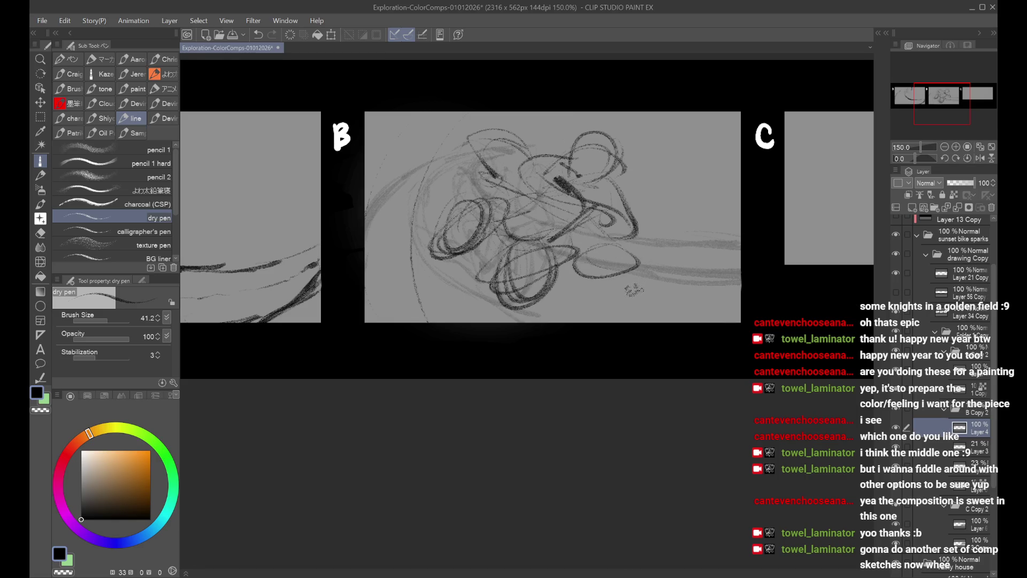
{"action": "key", "text": "ctrl+t"}
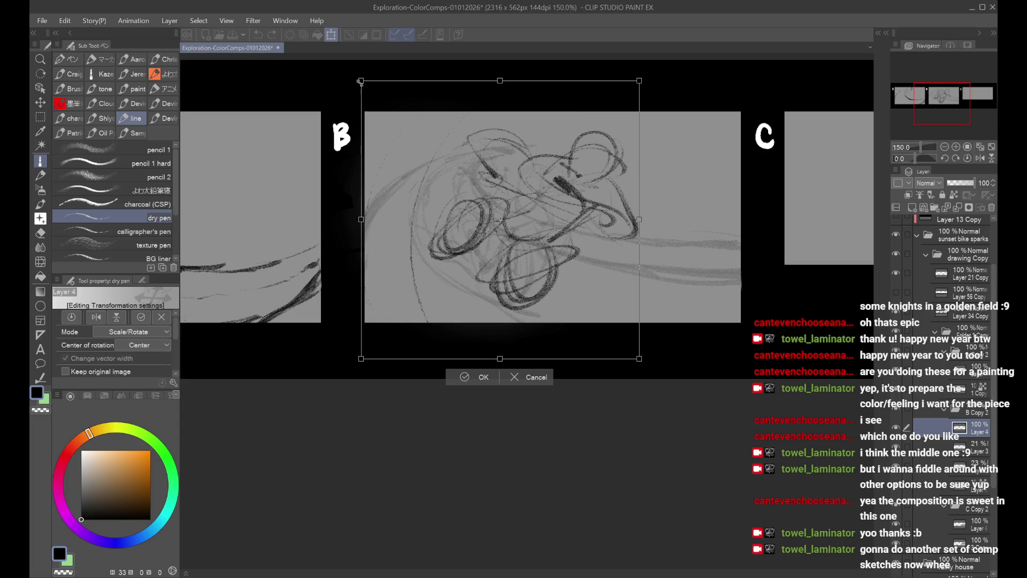
Step: Scale the rider sketch down toward the centre and apply the resize
{"action": "left_click_drag", "start_coordinate": [359, 96], "coordinate": [440, 163]}
{"action": "key", "text": "ctrl+z"}
{"action": "key", "text": "ctrl+z"}
{"action": "key", "text": "ctrl+z"}
{"action": "left_click", "coordinate": [455, 399]}
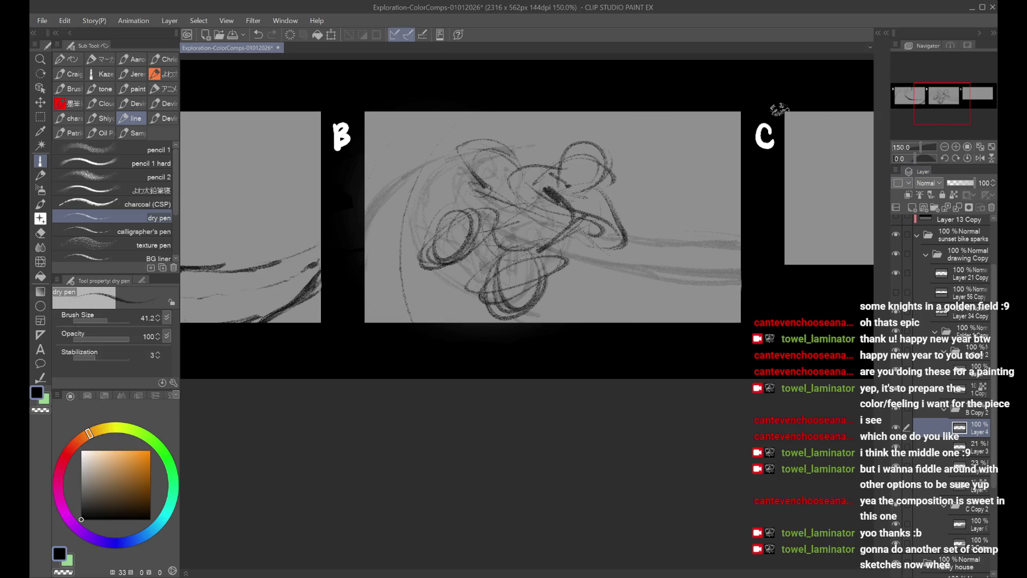
Step: Zoom out to panels A–C, hide the dark rider layer and raise Layer 3 to 100% opacity
{"action": "left_click_drag", "start_coordinate": [931, 103], "coordinate": [916, 103]}
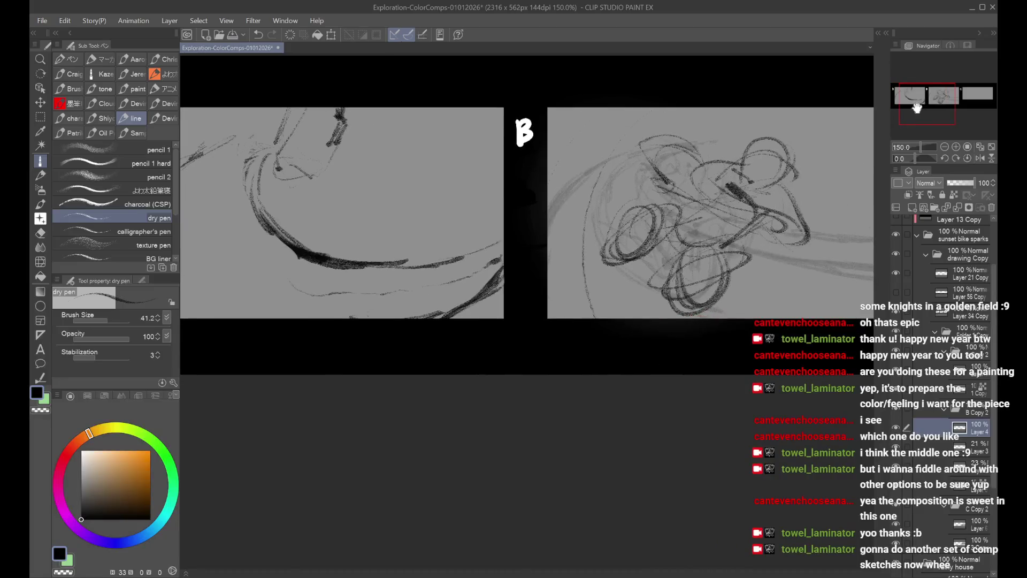
{"action": "key", "text": "ctrl+minus"}
{"action": "left_click", "coordinate": [896, 427]}
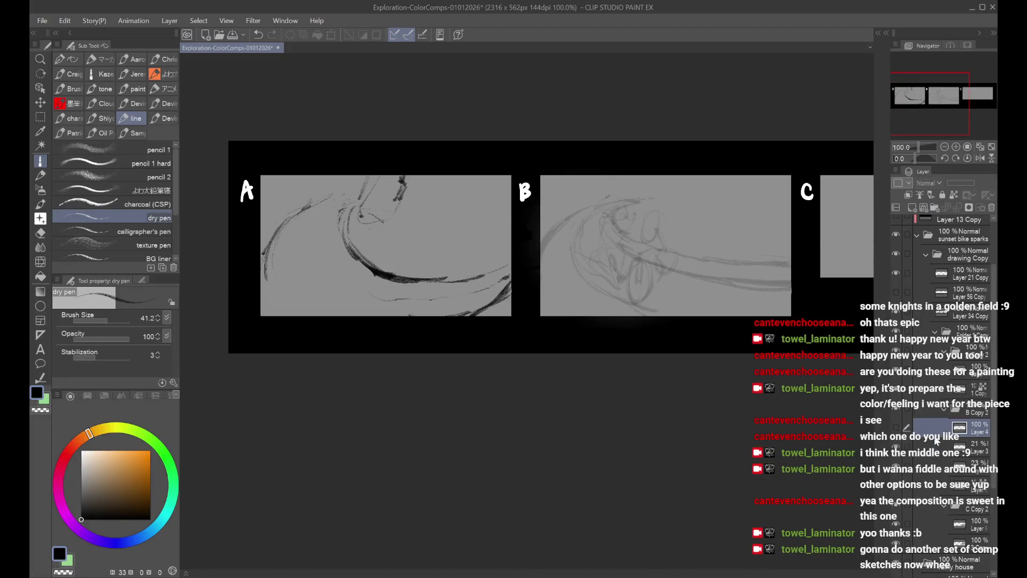
{"action": "left_click", "coordinate": [962, 449]}
{"action": "left_click_drag", "start_coordinate": [963, 183], "coordinate": [985, 183]}
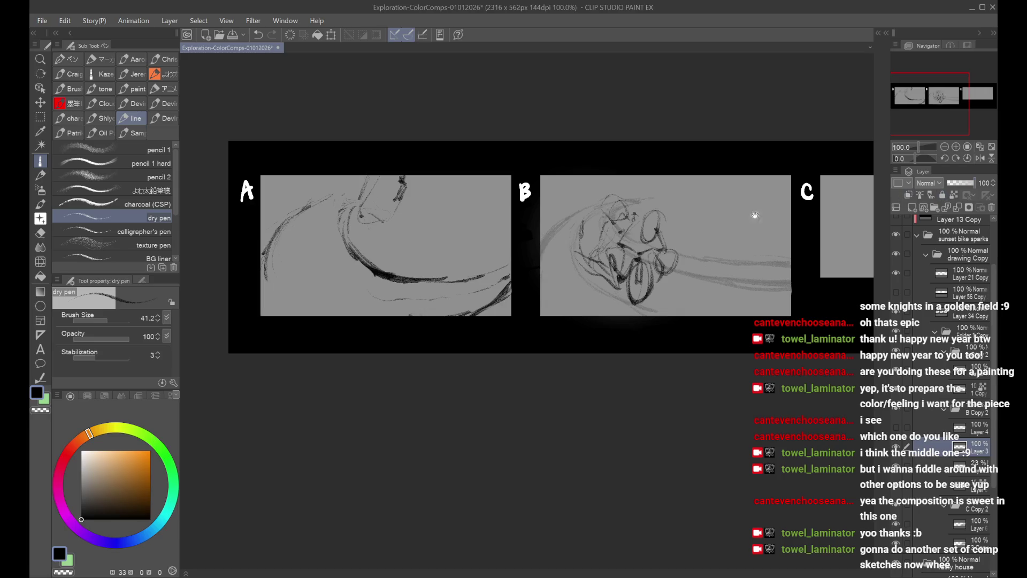
{"action": "scroll", "coordinate": [749, 217], "scroll_direction": "up", "scroll_amount": 1}
{"action": "left_click_drag", "start_coordinate": [752, 253], "coordinate": [695, 237]}
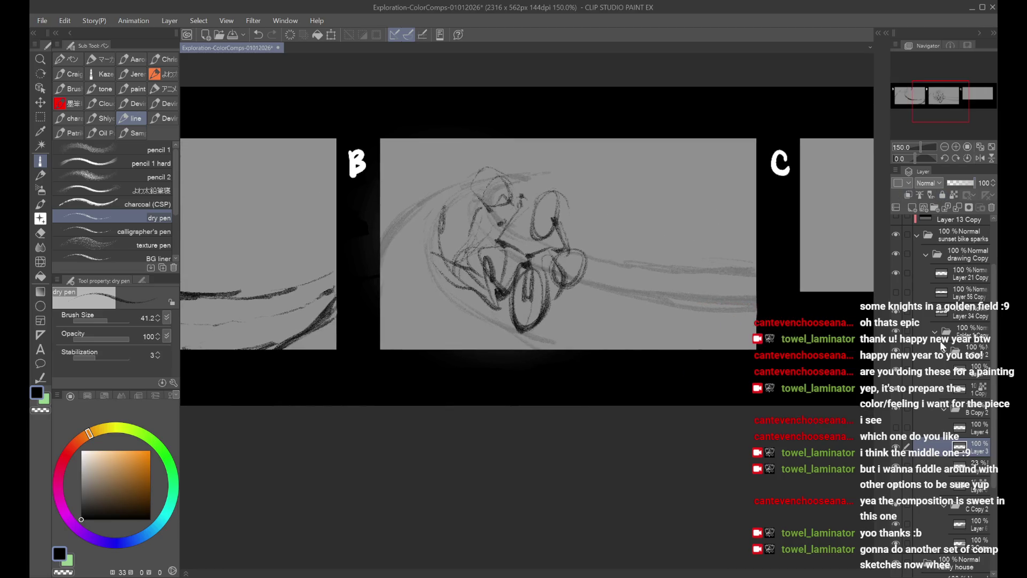
Step: Compare with the earlier bike sketch hidden, add a new layer above Layer 4 and hide Layer 4
{"action": "left_click", "coordinate": [897, 434]}
{"action": "left_click", "coordinate": [897, 432]}
{"action": "left_click", "coordinate": [896, 428]}
{"action": "left_click", "coordinate": [931, 427]}
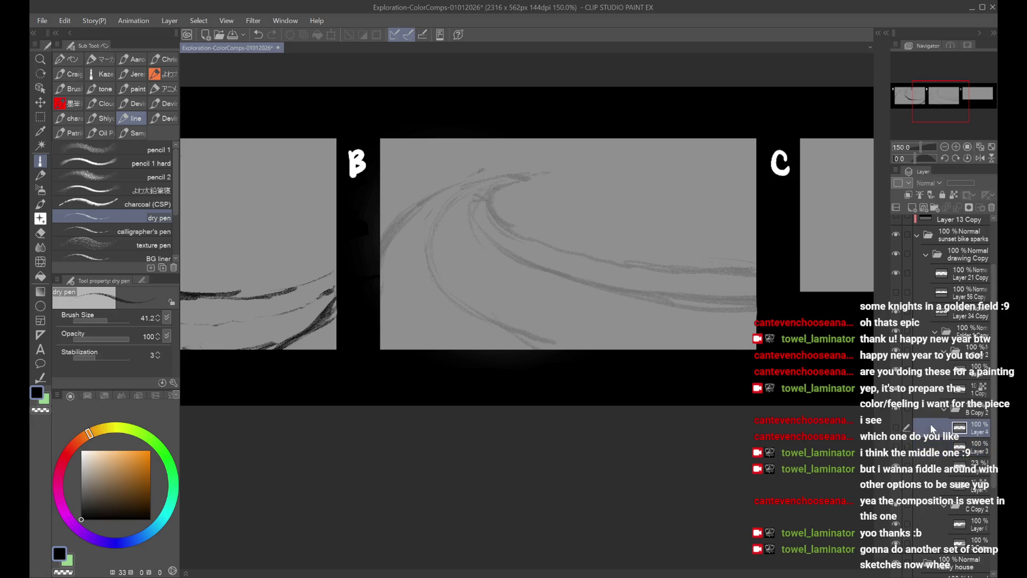
{"action": "left_click", "coordinate": [912, 208]}
{"action": "left_click", "coordinate": [897, 489]}
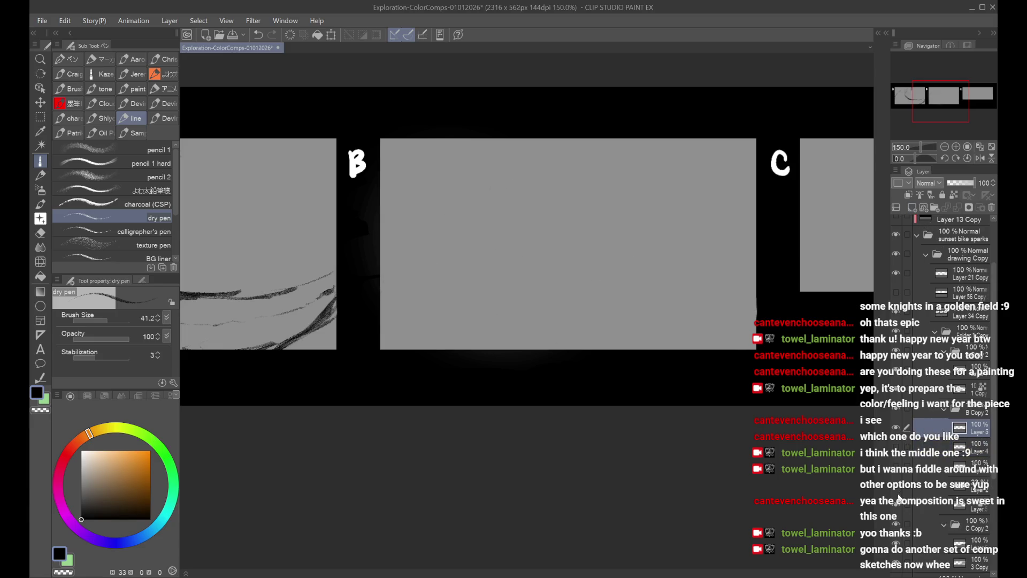
{"action": "mouse_move", "coordinate": [480, 257]}
{"action": "left_mouse_down"}
{"action": "mouse_move", "coordinate": [509, 303]}
{"action": "mouse_move", "coordinate": [516, 294]}
{"action": "mouse_move", "coordinate": [483, 256]}
{"action": "left_mouse_up"}
{"action": "key", "text": "ctrl+z"}
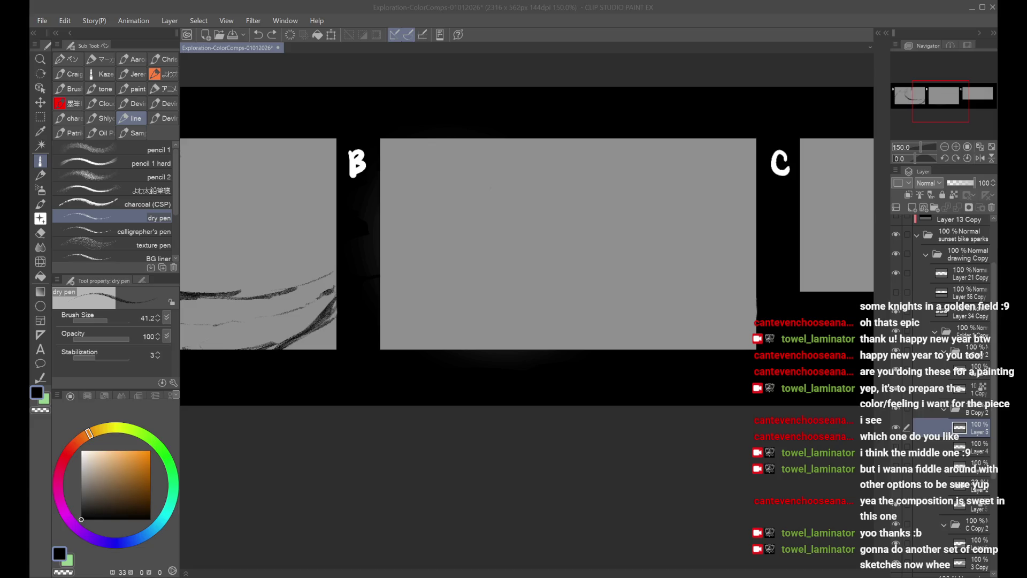
{"action": "left_click", "coordinate": [583, 288]}
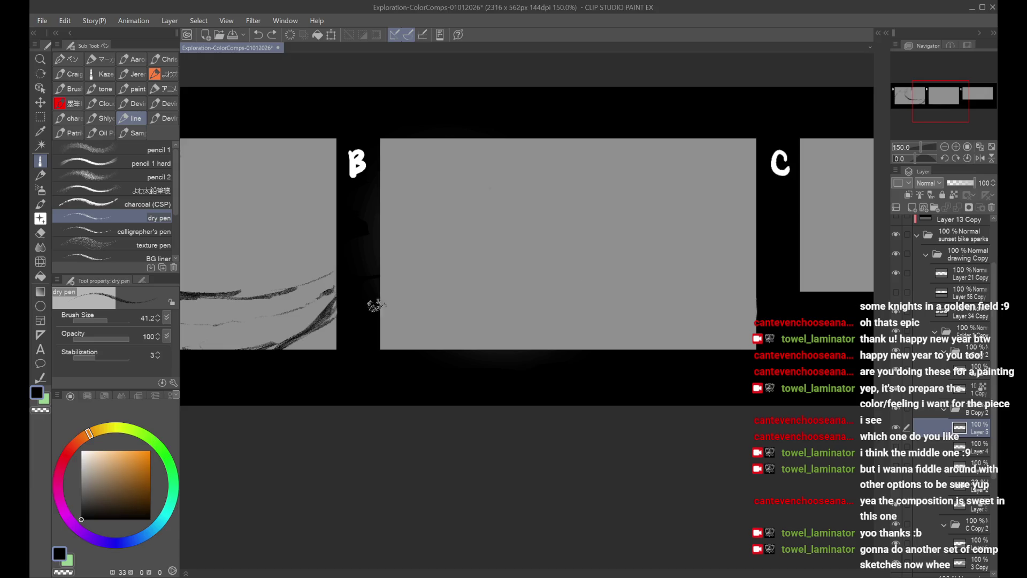
{"action": "scroll", "coordinate": [545, 266], "scroll_direction": "down", "scroll_amount": 2}
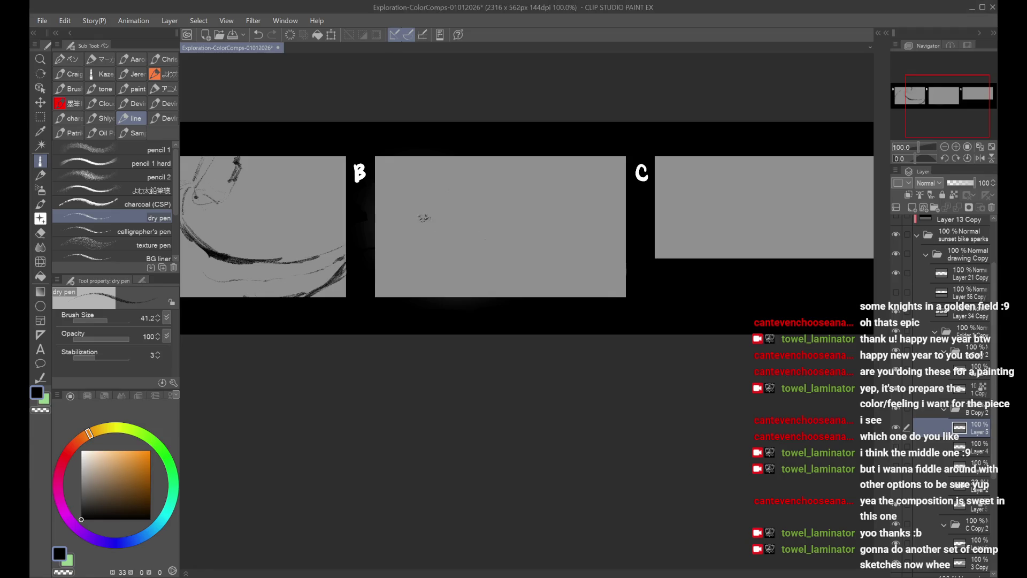
Step: Discard a trial oval, toggle a layer's visibility, and switch to the G-pen from the inking pen set
{"action": "left_click_drag", "start_coordinate": [442, 235], "coordinate": [463, 251]}
{"action": "key", "text": "ctrl+z"}
{"action": "left_click", "coordinate": [895, 273]}
{"action": "left_click", "coordinate": [896, 273]}
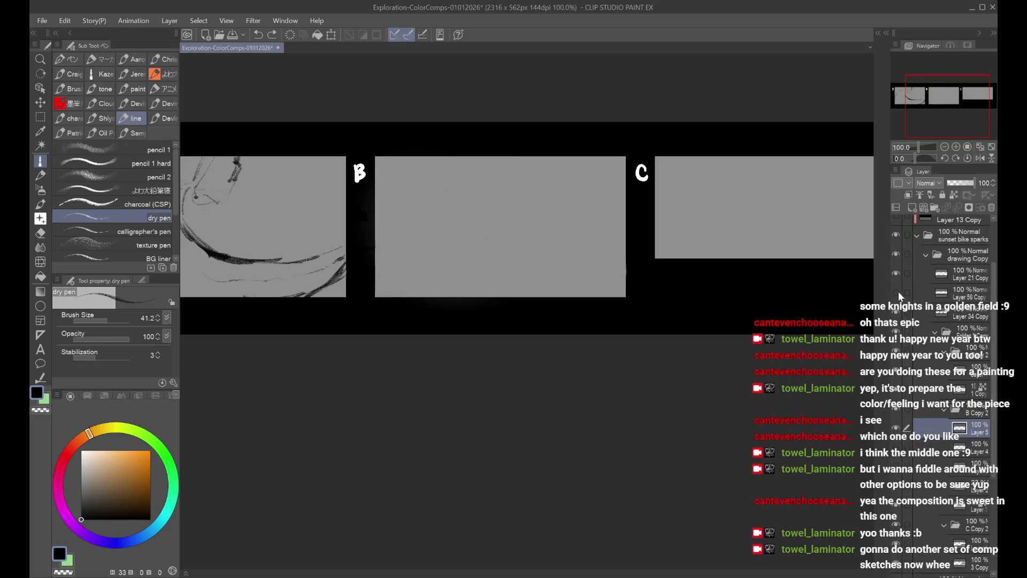
{"action": "left_click", "coordinate": [67, 73]}
{"action": "left_click", "coordinate": [69, 62]}
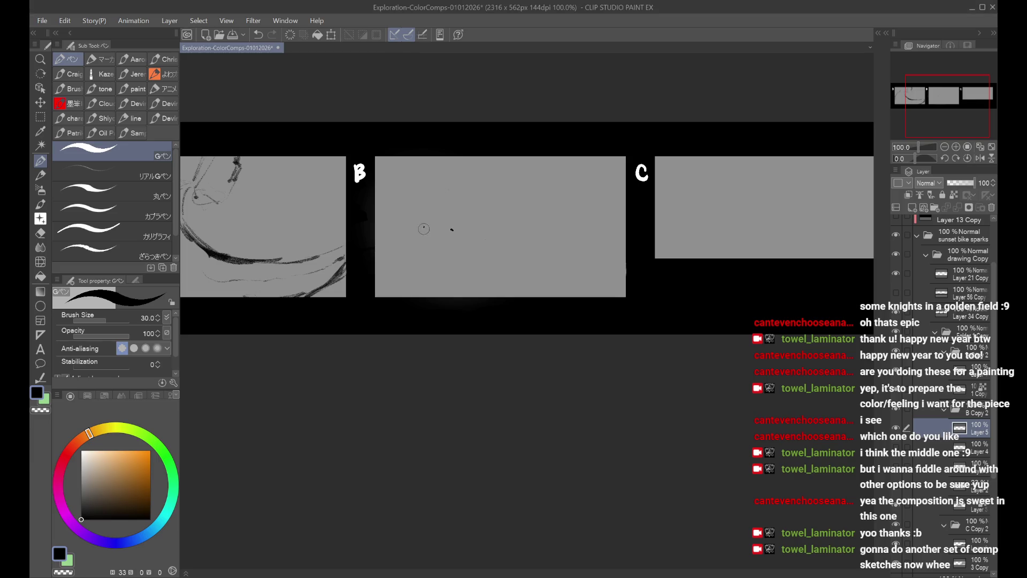
Step: Zoom in, reduce the G-pen to 25 and ink the rear wheel oval after several tries
{"action": "left_click_drag", "start_coordinate": [428, 215], "coordinate": [445, 274]}
{"action": "key", "text": "ctrl+z"}
{"action": "scroll", "coordinate": [450, 224], "scroll_direction": "up", "scroll_amount": 1}
{"action": "left_click_drag", "start_coordinate": [433, 227], "coordinate": [452, 261]}
{"action": "key", "text": "ctrl+z"}
{"action": "key", "text": "bracketleft"}
{"action": "mouse_move", "coordinate": [411, 230]}
{"action": "left_mouse_down"}
{"action": "mouse_move", "coordinate": [424, 229]}
{"action": "mouse_move", "coordinate": [438, 305]}
{"action": "mouse_move", "coordinate": [444, 222]}
{"action": "mouse_move", "coordinate": [508, 223]}
{"action": "mouse_move", "coordinate": [500, 247]}
{"action": "left_mouse_up"}
{"action": "key", "text": "ctrl+z"}
{"action": "key", "text": "ctrl+z"}
Step: Ink the fork into the front wheel, the head tube and a curved handlebar to the right
{"action": "key", "text": "ctrl+z"}
{"action": "key", "text": "ctrl+z"}
{"action": "mouse_move", "coordinate": [453, 218]}
{"action": "left_mouse_down"}
{"action": "mouse_move", "coordinate": [426, 270]}
{"action": "mouse_move", "coordinate": [470, 215]}
{"action": "mouse_move", "coordinate": [449, 261]}
{"action": "mouse_move", "coordinate": [538, 224]}
{"action": "mouse_move", "coordinate": [506, 301]}
{"action": "mouse_move", "coordinate": [567, 230]}
{"action": "mouse_move", "coordinate": [541, 315]}
{"action": "mouse_move", "coordinate": [559, 300]}
{"action": "mouse_move", "coordinate": [471, 224]}
{"action": "mouse_move", "coordinate": [549, 215]}
{"action": "mouse_move", "coordinate": [528, 268]}
{"action": "left_mouse_up"}
{"action": "key", "text": "ctrl+z"}
{"action": "mouse_move", "coordinate": [551, 219]}
{"action": "left_mouse_down"}
{"action": "mouse_move", "coordinate": [520, 279]}
{"action": "mouse_move", "coordinate": [535, 275]}
{"action": "left_mouse_up"}
{"action": "mouse_move", "coordinate": [554, 218]}
{"action": "left_mouse_down"}
{"action": "mouse_move", "coordinate": [563, 191]}
{"action": "mouse_move", "coordinate": [533, 164]}
{"action": "mouse_move", "coordinate": [566, 199]}
{"action": "mouse_move", "coordinate": [615, 200]}
{"action": "left_mouse_up"}
{"action": "key", "text": "ctrl+z"}
{"action": "key", "text": "ctrl+z"}
{"action": "key", "text": "ctrl+z"}
{"action": "mouse_move", "coordinate": [524, 170]}
{"action": "left_mouse_down"}
{"action": "mouse_move", "coordinate": [571, 199]}
{"action": "mouse_move", "coordinate": [565, 193]}
{"action": "mouse_move", "coordinate": [615, 201]}
{"action": "mouse_move", "coordinate": [531, 164]}
{"action": "mouse_move", "coordinate": [558, 193]}
{"action": "mouse_move", "coordinate": [607, 200]}
{"action": "left_mouse_up"}
{"action": "key", "text": "ctrl+z"}
{"action": "key", "text": "ctrl+z"}
{"action": "left_click_drag", "start_coordinate": [526, 163], "coordinate": [559, 194]}
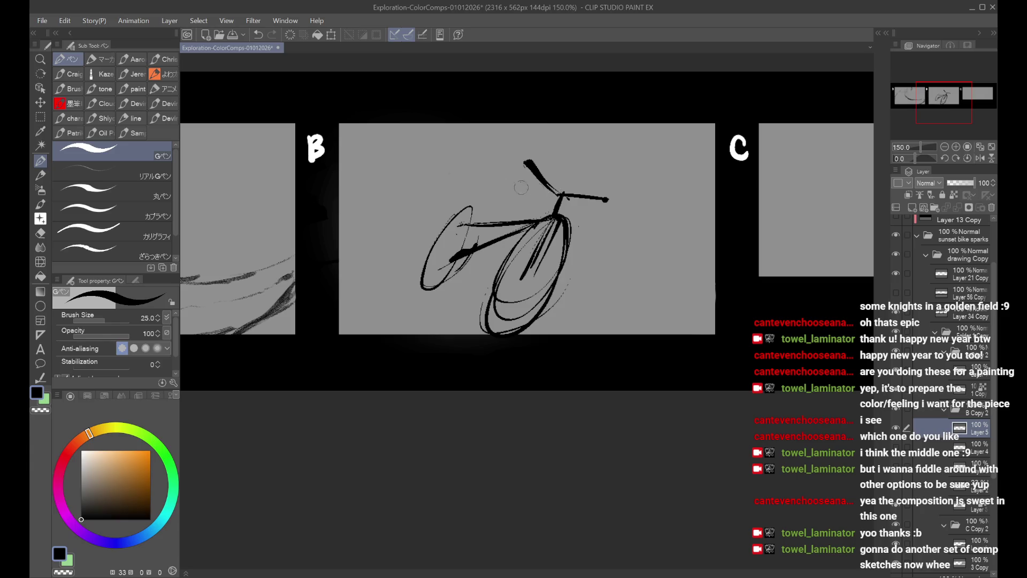
Step: Add the seat post, seat tube down to the crank, and a saddle
{"action": "left_click_drag", "start_coordinate": [471, 207], "coordinate": [474, 225]}
{"action": "left_click_drag", "start_coordinate": [489, 190], "coordinate": [470, 248]}
{"action": "key", "text": "ctrl+z"}
{"action": "left_click_drag", "start_coordinate": [488, 191], "coordinate": [474, 247]}
{"action": "left_click_drag", "start_coordinate": [488, 189], "coordinate": [503, 206]}
Step: Thicken the right handlebar end and redraw a C-shaped curve above the handlebars
{"action": "mouse_move", "coordinate": [585, 199]}
{"action": "left_mouse_down"}
{"action": "mouse_move", "coordinate": [608, 203]}
{"action": "mouse_move", "coordinate": [606, 226]}
{"action": "left_mouse_up"}
{"action": "mouse_move", "coordinate": [528, 163]}
{"action": "left_mouse_down"}
{"action": "mouse_move", "coordinate": [518, 197]}
{"action": "mouse_move", "coordinate": [530, 169]}
{"action": "left_mouse_up"}
{"action": "key", "text": "ctrl+z"}
{"action": "key", "text": "ctrl+z"}
{"action": "key", "text": "ctrl+z"}
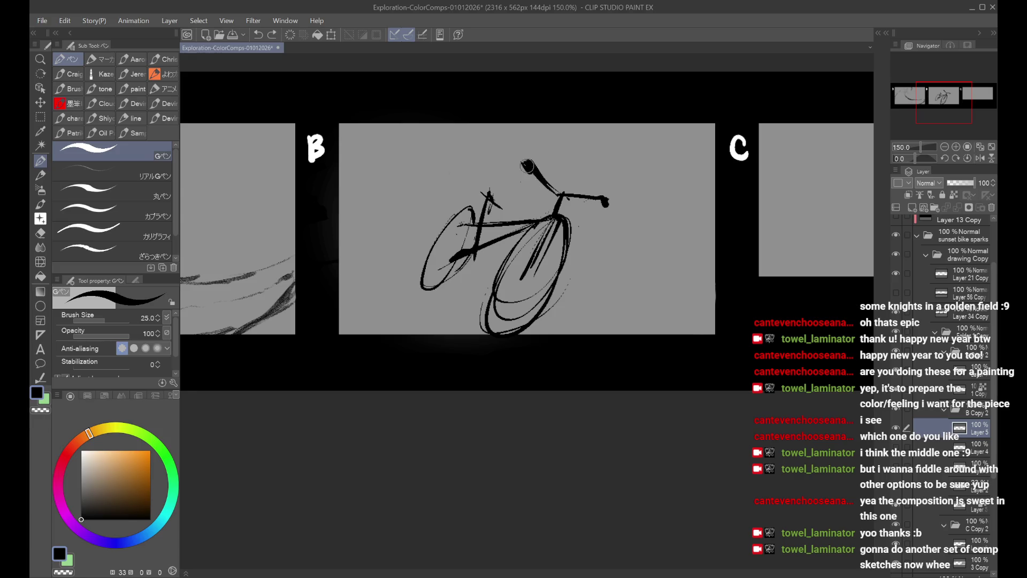
{"action": "left_click_drag", "start_coordinate": [588, 135], "coordinate": [608, 179]}
{"action": "key", "text": "ctrl+z"}
{"action": "mouse_move", "coordinate": [584, 127]}
{"action": "left_mouse_down"}
{"action": "mouse_move", "coordinate": [629, 172]}
{"action": "mouse_move", "coordinate": [564, 203]}
{"action": "left_mouse_up"}
{"action": "key", "text": "ctrl+z"}
{"action": "key", "text": "ctrl+t"}
Step: Move the bike sketch up and left, nudge it right, and apply the new position
{"action": "mouse_move", "coordinate": [544, 240]}
{"action": "left_mouse_down"}
{"action": "mouse_move", "coordinate": [524, 225]}
{"action": "mouse_move", "coordinate": [535, 239]}
{"action": "left_mouse_up"}
{"action": "left_click_drag", "start_coordinate": [470, 273], "coordinate": [502, 277]}
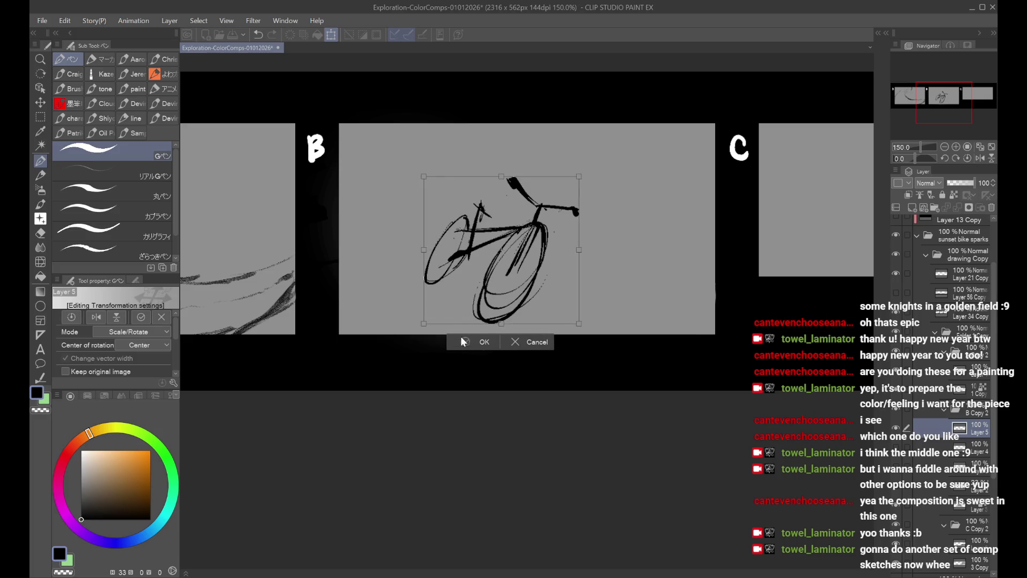
{"action": "left_click", "coordinate": [464, 342]}
{"action": "key", "text": "ctrl+minus"}
Step: On a new layer above the bike, try curved road and wheel-loop strokes, undoing the failed ones
{"action": "left_click", "coordinate": [914, 210]}
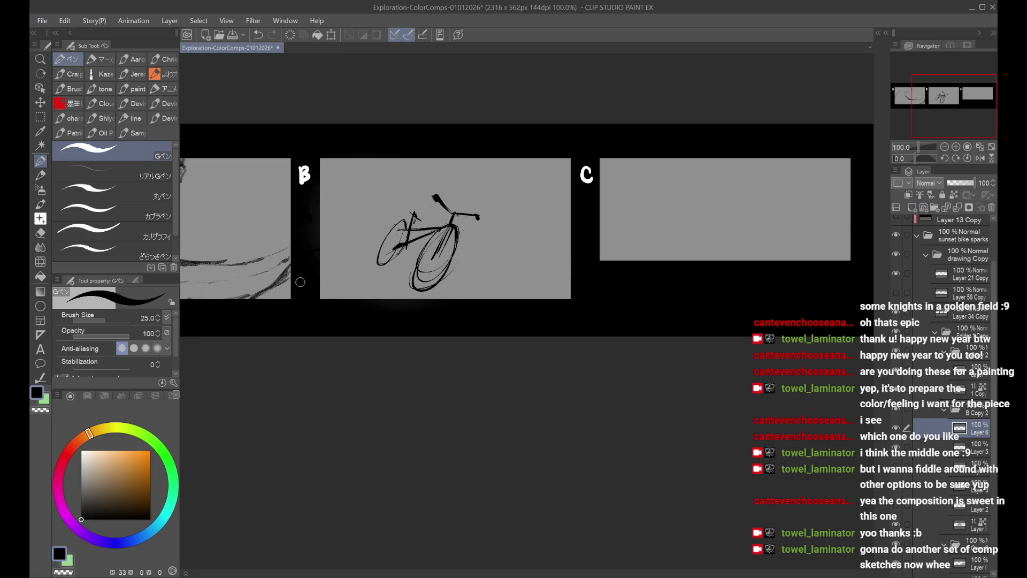
{"action": "mouse_move", "coordinate": [381, 231]}
{"action": "left_mouse_down"}
{"action": "mouse_move", "coordinate": [346, 247]}
{"action": "mouse_move", "coordinate": [509, 273]}
{"action": "mouse_move", "coordinate": [563, 257]}
{"action": "left_mouse_up"}
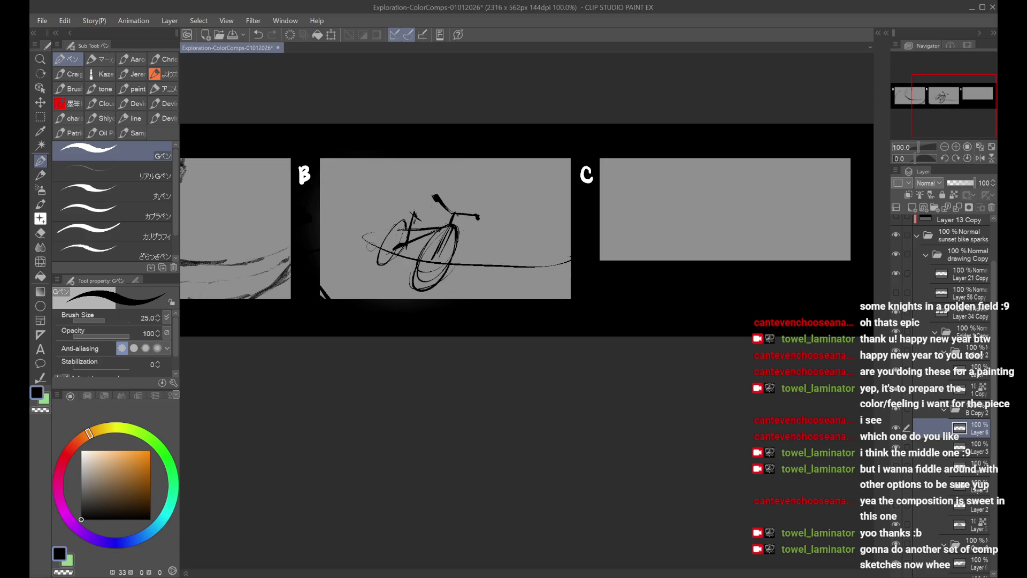
{"action": "key", "text": "ctrl+z"}
{"action": "mouse_move", "coordinate": [359, 231]}
{"action": "left_mouse_down"}
{"action": "mouse_move", "coordinate": [375, 244]}
{"action": "mouse_move", "coordinate": [396, 211]}
{"action": "mouse_move", "coordinate": [337, 225]}
{"action": "mouse_move", "coordinate": [378, 240]}
{"action": "mouse_move", "coordinate": [320, 256]}
{"action": "mouse_move", "coordinate": [351, 298]}
{"action": "mouse_move", "coordinate": [402, 222]}
{"action": "left_mouse_up"}
{"action": "key", "text": "ctrl+z"}
{"action": "key", "text": "ctrl+z"}
{"action": "key", "text": "ctrl+z"}
{"action": "left_click_drag", "start_coordinate": [355, 257], "coordinate": [527, 254]}
{"action": "key", "text": "ctrl+z"}
{"action": "key", "text": "ctrl+z"}
{"action": "key", "text": "ctrl+z"}
{"action": "mouse_move", "coordinate": [370, 230]}
{"action": "left_mouse_down"}
{"action": "mouse_move", "coordinate": [381, 242]}
{"action": "mouse_move", "coordinate": [404, 218]}
{"action": "mouse_move", "coordinate": [332, 241]}
{"action": "left_mouse_up"}
{"action": "key", "text": "ctrl+z"}
{"action": "key", "text": "ctrl+z"}
Step: Sweep motion and speed lines across panel B, checking them in a mirrored view
{"action": "key", "text": "h"}
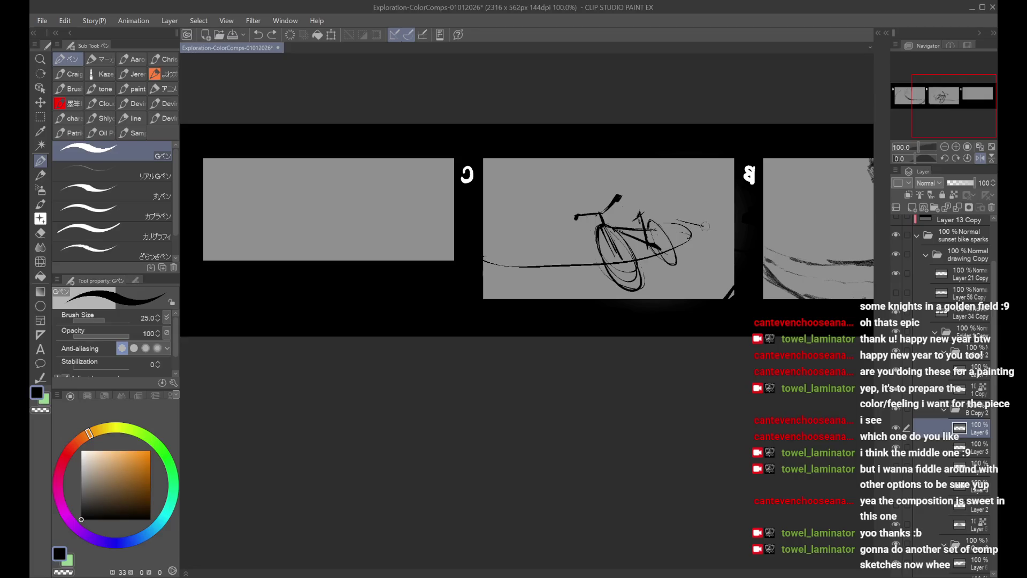
{"action": "left_click_drag", "start_coordinate": [690, 221], "coordinate": [734, 239]}
{"action": "key", "text": "h"}
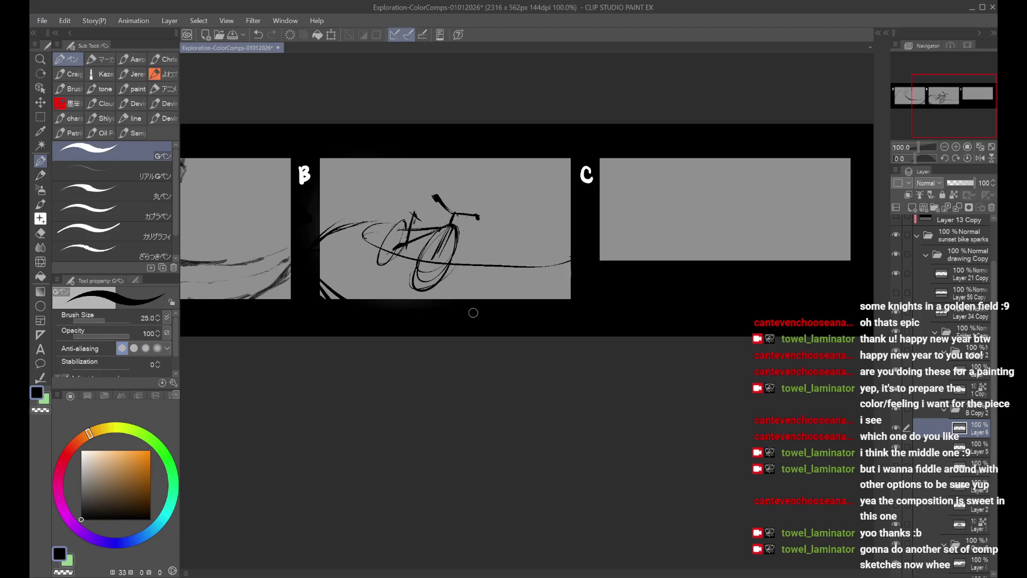
{"action": "key", "text": "ctrl+z"}
{"action": "key", "text": "ctrl+z"}
{"action": "key", "text": "ctrl+z"}
{"action": "left_click_drag", "start_coordinate": [589, 259], "coordinate": [385, 264]}
{"action": "key", "text": "ctrl+z"}
{"action": "mouse_move", "coordinate": [393, 224]}
{"action": "left_mouse_down"}
{"action": "mouse_move", "coordinate": [359, 250]}
{"action": "mouse_move", "coordinate": [519, 250]}
{"action": "left_mouse_up"}
{"action": "key", "text": "ctrl+z"}
{"action": "left_click_drag", "start_coordinate": [398, 247], "coordinate": [571, 260]}
{"action": "mouse_move", "coordinate": [432, 257]}
{"action": "left_mouse_down"}
{"action": "mouse_move", "coordinate": [598, 258]}
{"action": "mouse_move", "coordinate": [379, 251]}
{"action": "left_mouse_up"}
{"action": "key", "text": "ctrl+z"}
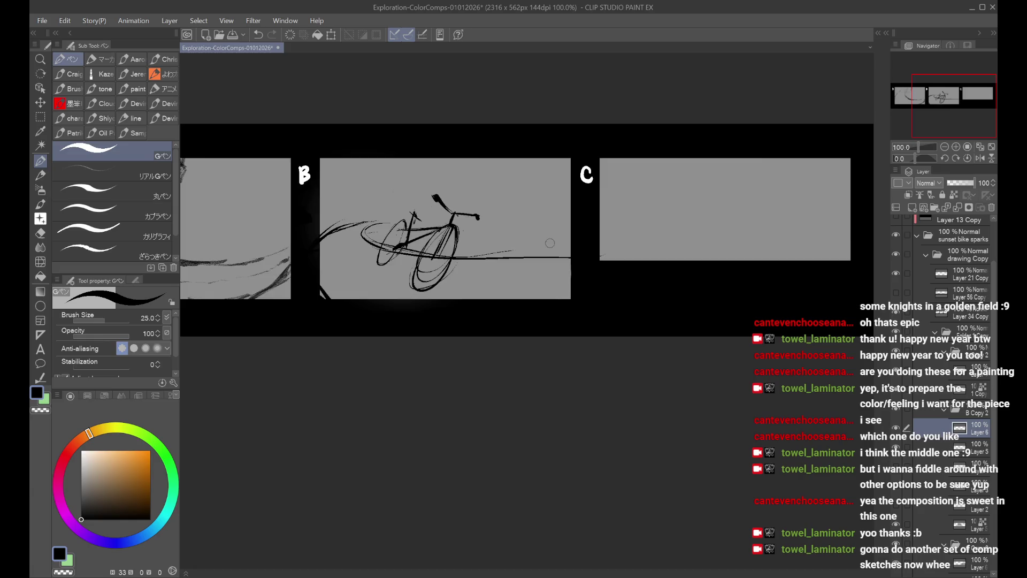
{"action": "key", "text": "h"}
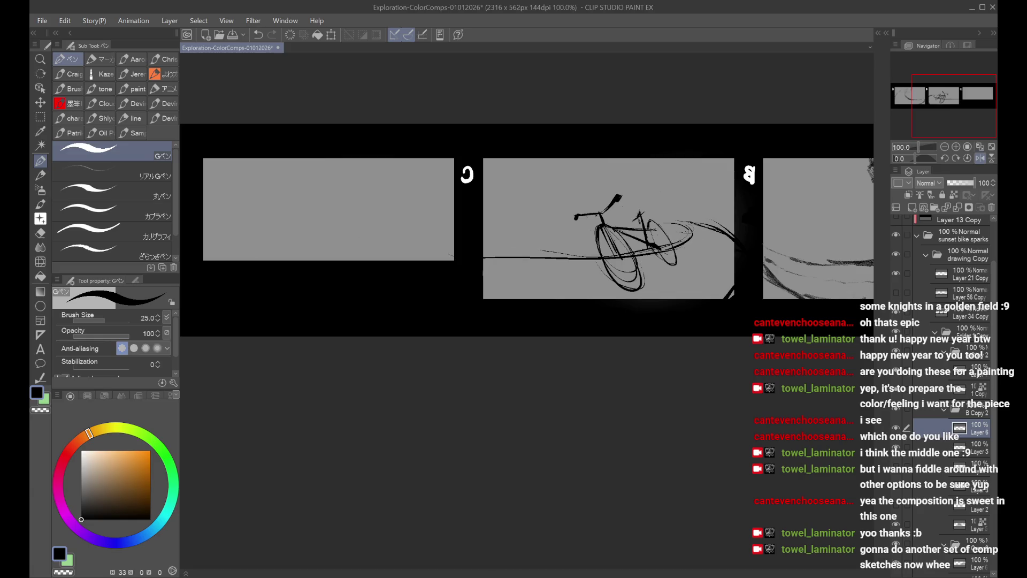
Step: Move the bicycle sketch layer slightly up and right and enlarge it a little
{"action": "left_click", "coordinate": [953, 391]}
{"action": "left_click", "coordinate": [958, 464]}
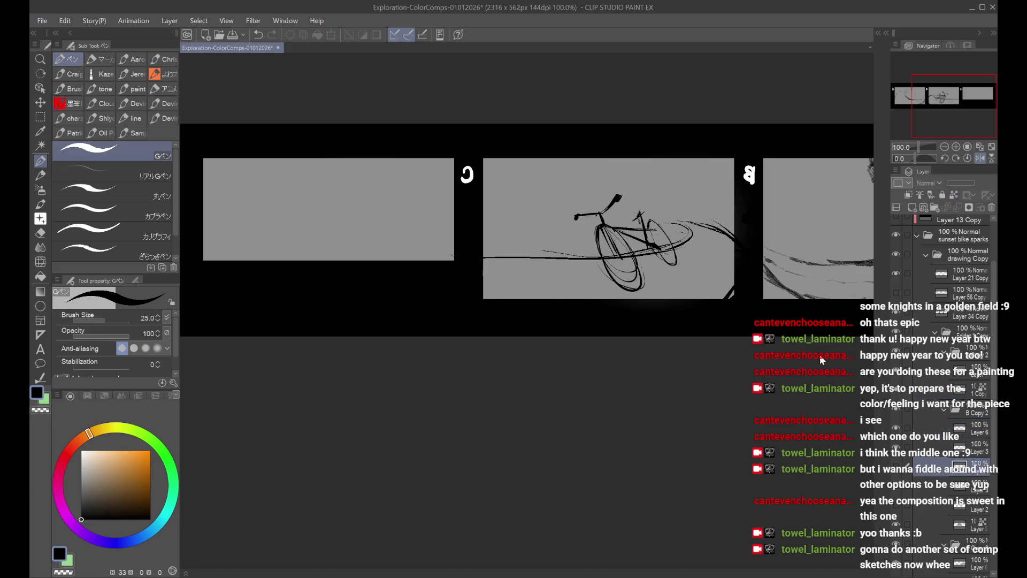
{"action": "left_click", "coordinate": [961, 445]}
{"action": "key", "text": "ctrl+t"}
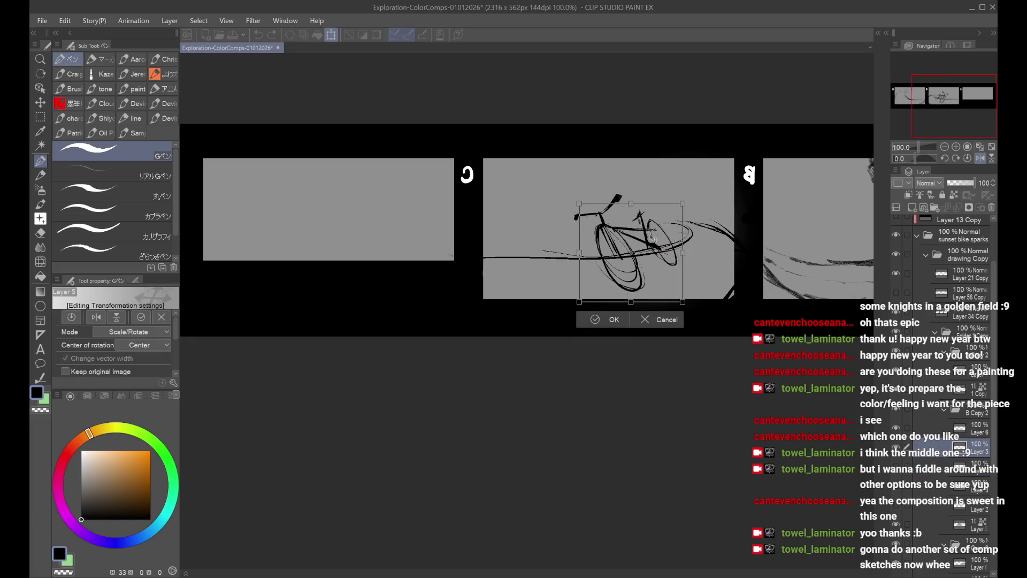
{"action": "left_click_drag", "start_coordinate": [658, 237], "coordinate": [662, 230]}
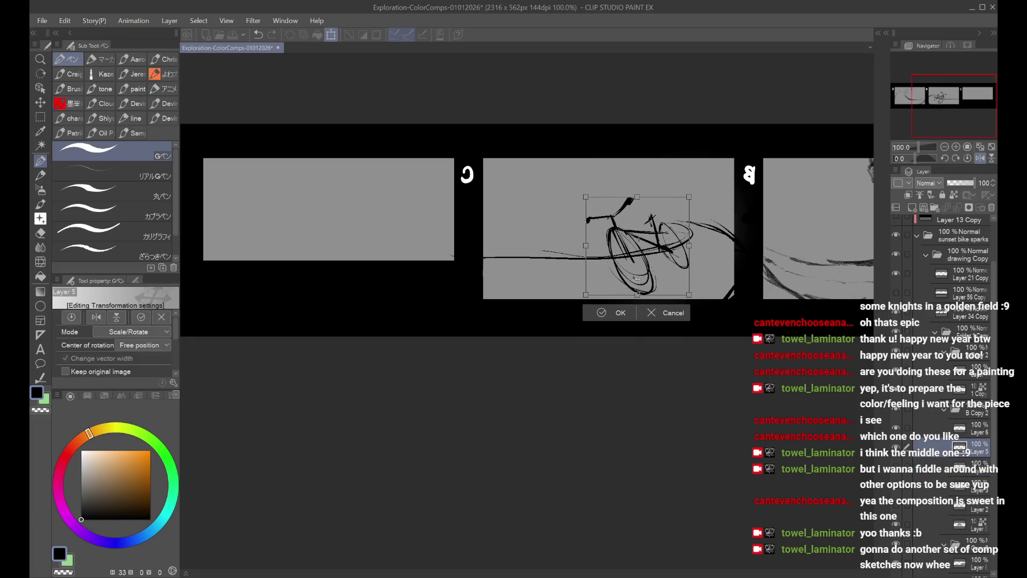
{"action": "left_click_drag", "start_coordinate": [689, 197], "coordinate": [699, 205]}
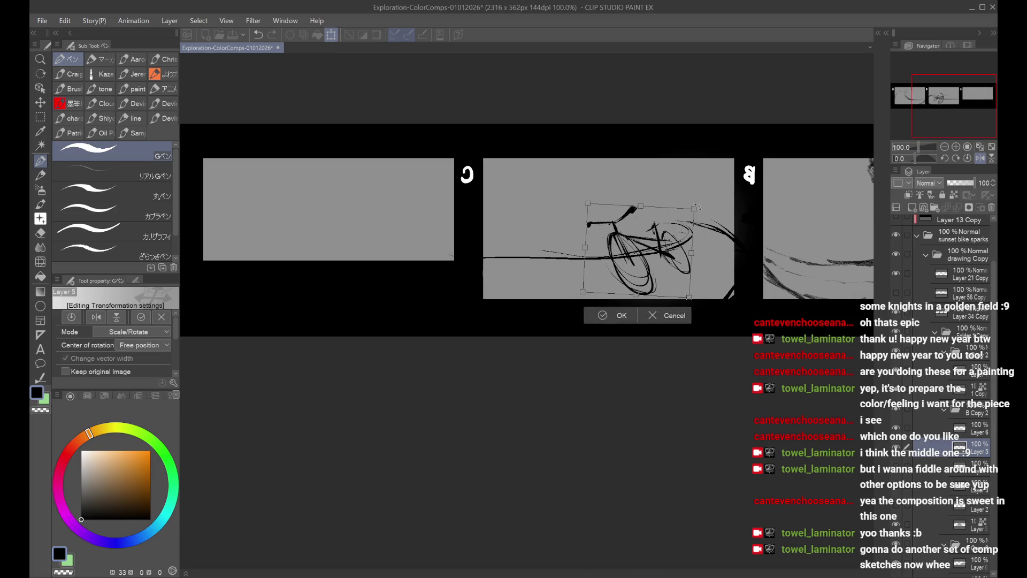
{"action": "left_click", "coordinate": [605, 315]}
Step: Add a short stroke behind the rear wheel, then swap the bicycle for the rider sketch
{"action": "scroll", "coordinate": [588, 248], "scroll_direction": "right", "scroll_amount": 3}
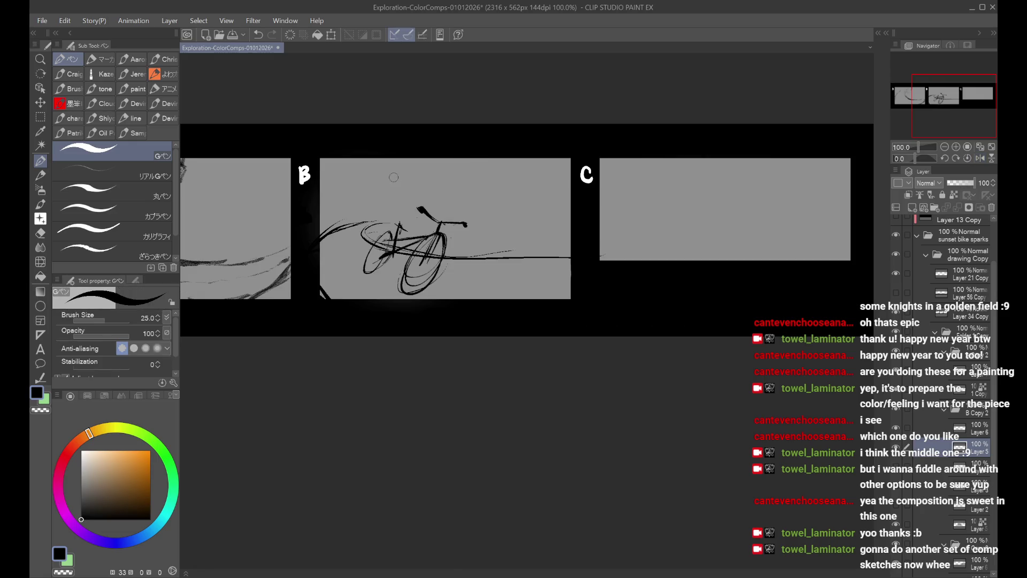
{"action": "left_click_drag", "start_coordinate": [356, 223], "coordinate": [405, 214]}
{"action": "left_click_drag", "start_coordinate": [896, 452], "coordinate": [902, 484]}
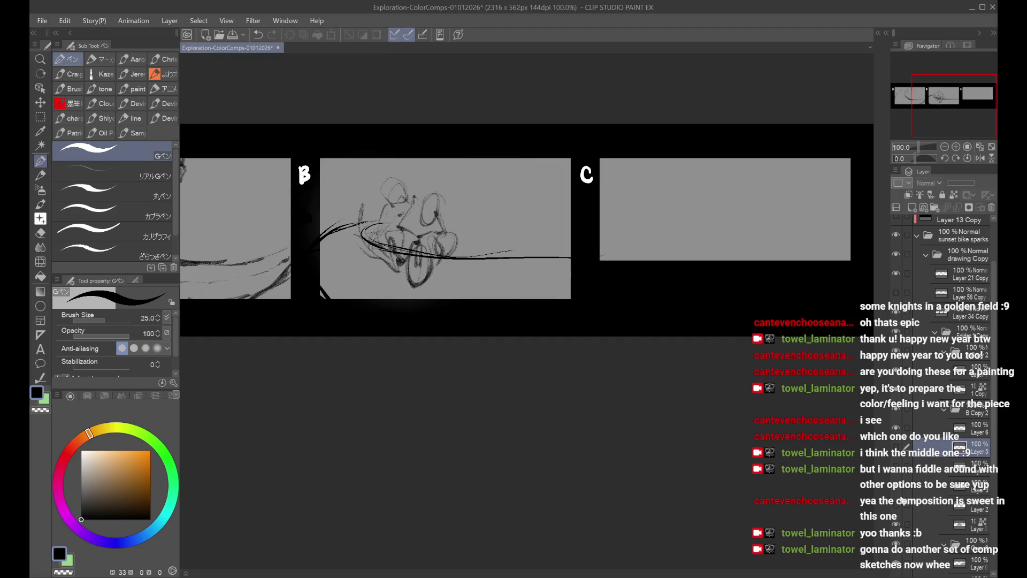
Step: Hide the rider sketch and toggle the grey swoosh and bicycle sketch layers back on
{"action": "left_click", "coordinate": [902, 501]}
{"action": "left_click", "coordinate": [897, 506]}
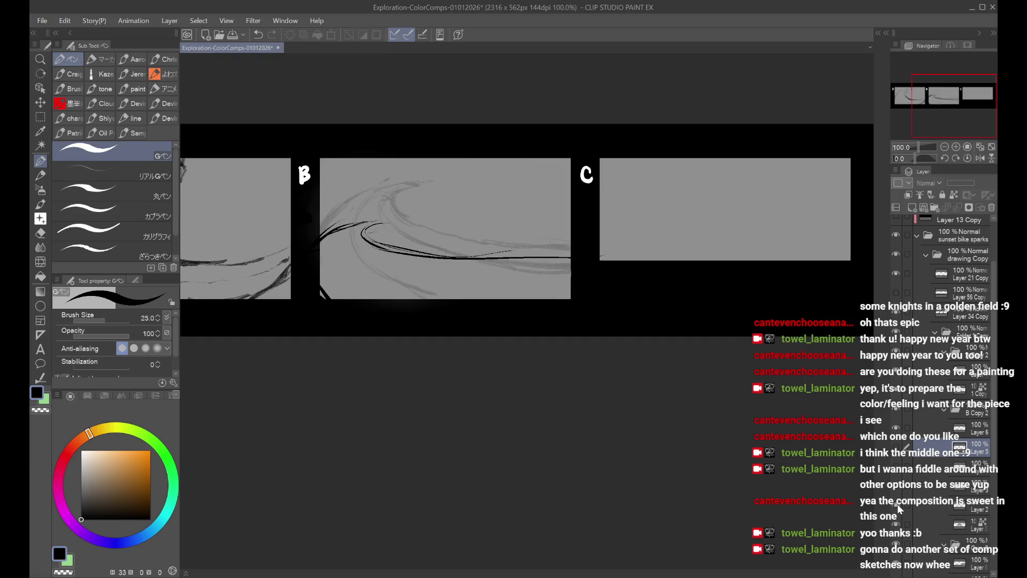
{"action": "left_click", "coordinate": [931, 505]}
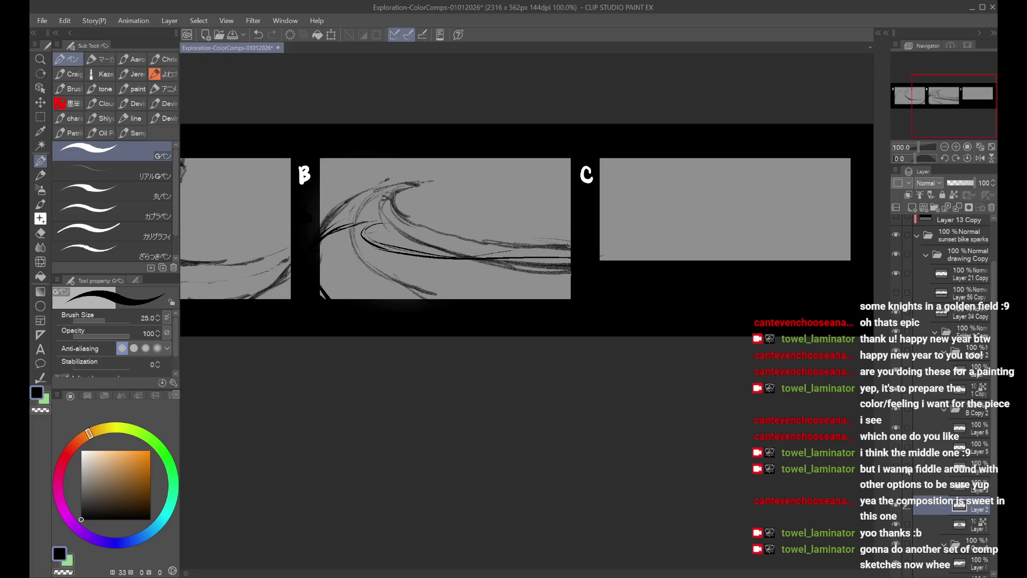
{"action": "left_click", "coordinate": [897, 508]}
{"action": "left_click", "coordinate": [897, 458]}
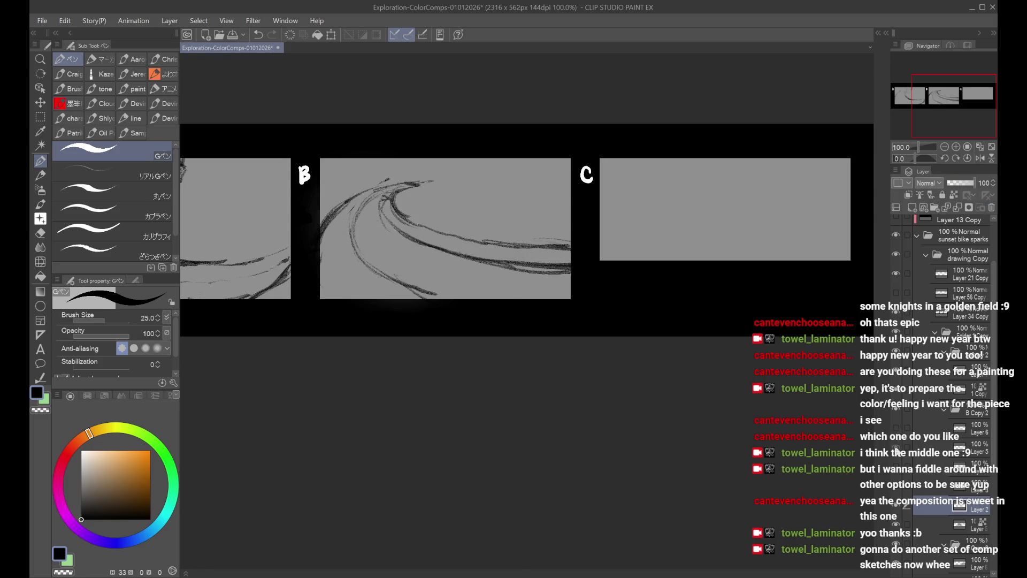
{"action": "left_click", "coordinate": [897, 455]}
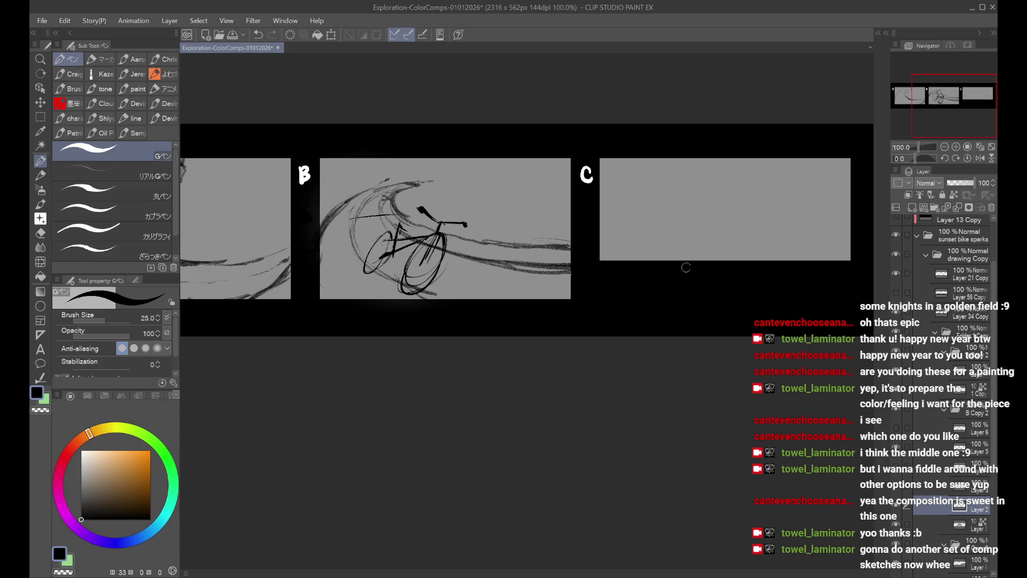
Step: Shift the bicycle sketch slightly with Free Transform
{"action": "left_click", "coordinate": [969, 447]}
{"action": "key", "text": "ctrl+t"}
{"action": "mouse_move", "coordinate": [432, 243]}
{"action": "left_mouse_down"}
{"action": "mouse_move", "coordinate": [450, 239]}
{"action": "mouse_move", "coordinate": [417, 248]}
{"action": "mouse_move", "coordinate": [430, 251]}
{"action": "left_mouse_up"}
{"action": "key", "text": "Return"}
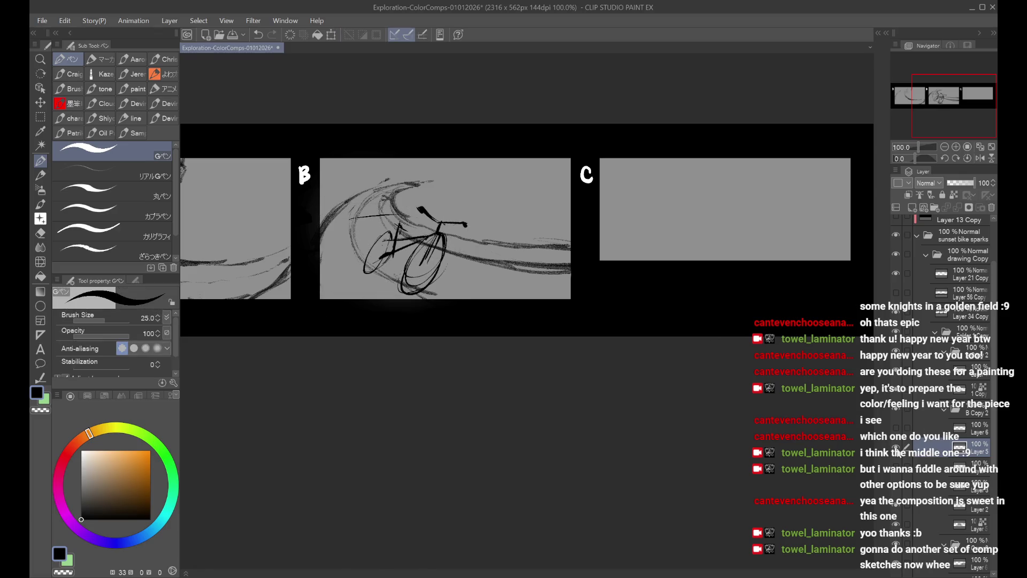
Step: Show the speed lines, put the bicycle sketch in a hidden folder, and add a new layer
{"action": "left_click", "coordinate": [897, 428]}
{"action": "left_click", "coordinate": [935, 208]}
{"action": "left_click", "coordinate": [970, 449]}
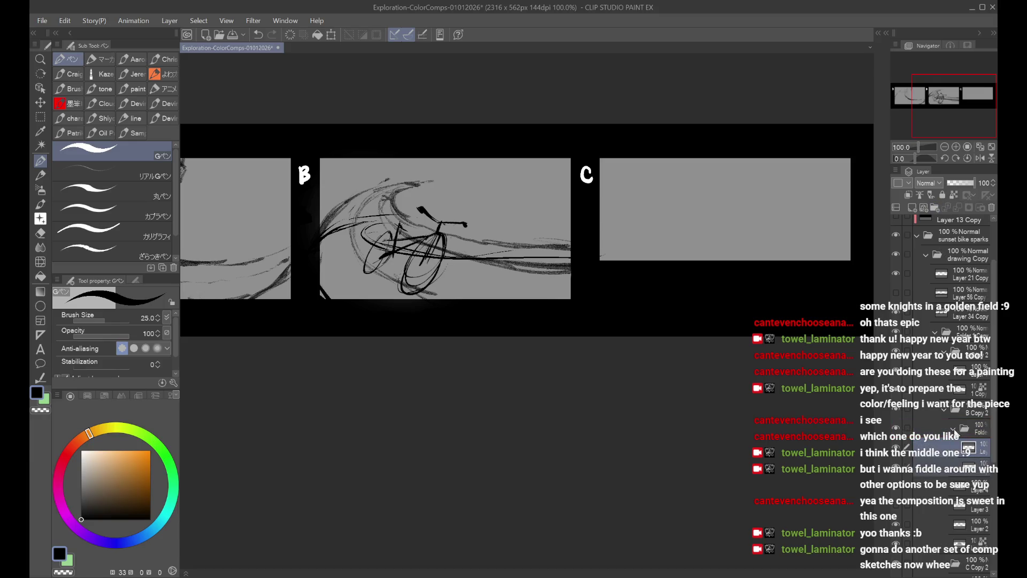
{"action": "left_click", "coordinate": [953, 428]}
{"action": "left_click", "coordinate": [912, 208]}
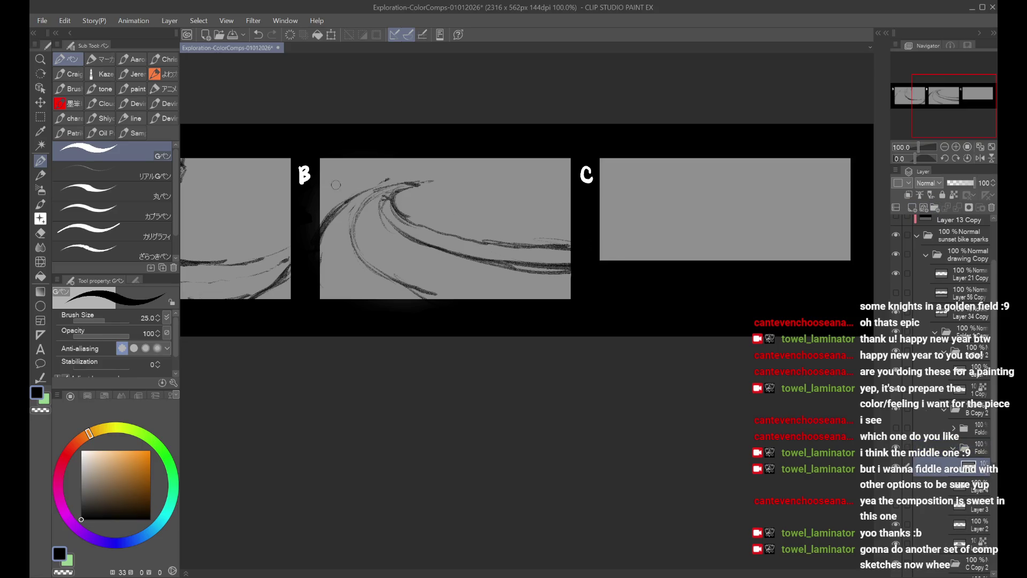
Step: Sketch trial ellipses, curves and loop strokes in panel B, undoing weak attempts
{"action": "mouse_move", "coordinate": [412, 233]}
{"action": "left_mouse_down"}
{"action": "mouse_move", "coordinate": [367, 262]}
{"action": "mouse_move", "coordinate": [390, 247]}
{"action": "mouse_move", "coordinate": [431, 284]}
{"action": "mouse_move", "coordinate": [428, 199]}
{"action": "mouse_move", "coordinate": [409, 209]}
{"action": "mouse_move", "coordinate": [436, 284]}
{"action": "mouse_move", "coordinate": [375, 247]}
{"action": "mouse_move", "coordinate": [369, 259]}
{"action": "left_mouse_up"}
{"action": "key", "text": "ctrl+z"}
{"action": "key", "text": "ctrl+z"}
{"action": "key", "text": "ctrl+z"}
{"action": "key", "text": "ctrl+z"}
{"action": "left_click_drag", "start_coordinate": [400, 212], "coordinate": [425, 284]}
{"action": "mouse_move", "coordinate": [398, 197]}
{"action": "left_mouse_down"}
{"action": "mouse_move", "coordinate": [399, 224]}
{"action": "mouse_move", "coordinate": [423, 214]}
{"action": "mouse_move", "coordinate": [396, 200]}
{"action": "mouse_move", "coordinate": [412, 236]}
{"action": "mouse_move", "coordinate": [368, 214]}
{"action": "mouse_move", "coordinate": [391, 225]}
{"action": "mouse_move", "coordinate": [385, 193]}
{"action": "mouse_move", "coordinate": [402, 212]}
{"action": "mouse_move", "coordinate": [396, 236]}
{"action": "mouse_move", "coordinate": [374, 227]}
{"action": "left_mouse_up"}
{"action": "key", "text": "ctrl+z"}
{"action": "key", "text": "ctrl+z"}
{"action": "key", "text": "ctrl+z"}
{"action": "key", "text": "ctrl+z"}
{"action": "key", "text": "ctrl+z"}
{"action": "mouse_move", "coordinate": [430, 200]}
{"action": "left_mouse_down"}
{"action": "mouse_move", "coordinate": [450, 225]}
{"action": "mouse_move", "coordinate": [413, 239]}
{"action": "left_mouse_up"}
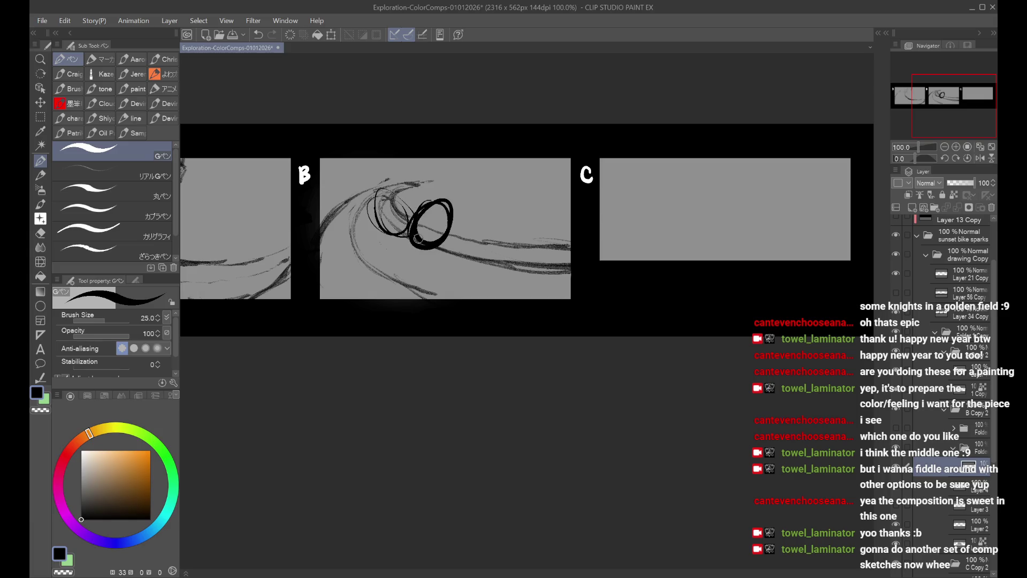
{"action": "key", "text": "ctrl+z"}
{"action": "left_click_drag", "start_coordinate": [447, 206], "coordinate": [414, 235]}
{"action": "key", "text": "ctrl+z"}
Step: Redraw thinner ovals, check them mirrored, then fade the layer to 26 opacity and delete it
{"action": "mouse_move", "coordinate": [444, 203]}
{"action": "left_mouse_down"}
{"action": "mouse_move", "coordinate": [443, 213]}
{"action": "mouse_move", "coordinate": [431, 201]}
{"action": "mouse_move", "coordinate": [375, 222]}
{"action": "mouse_move", "coordinate": [384, 224]}
{"action": "left_mouse_up"}
{"action": "mouse_move", "coordinate": [406, 245]}
{"action": "left_mouse_down"}
{"action": "mouse_move", "coordinate": [399, 278]}
{"action": "mouse_move", "coordinate": [407, 276]}
{"action": "left_mouse_up"}
{"action": "key", "text": "ctrl+z"}
{"action": "key", "text": "ctrl+z"}
{"action": "left_click_drag", "start_coordinate": [395, 228], "coordinate": [374, 236]}
{"action": "mouse_move", "coordinate": [444, 230]}
{"action": "left_mouse_down"}
{"action": "mouse_move", "coordinate": [406, 281]}
{"action": "mouse_move", "coordinate": [439, 252]}
{"action": "left_mouse_up"}
{"action": "key", "text": "h"}
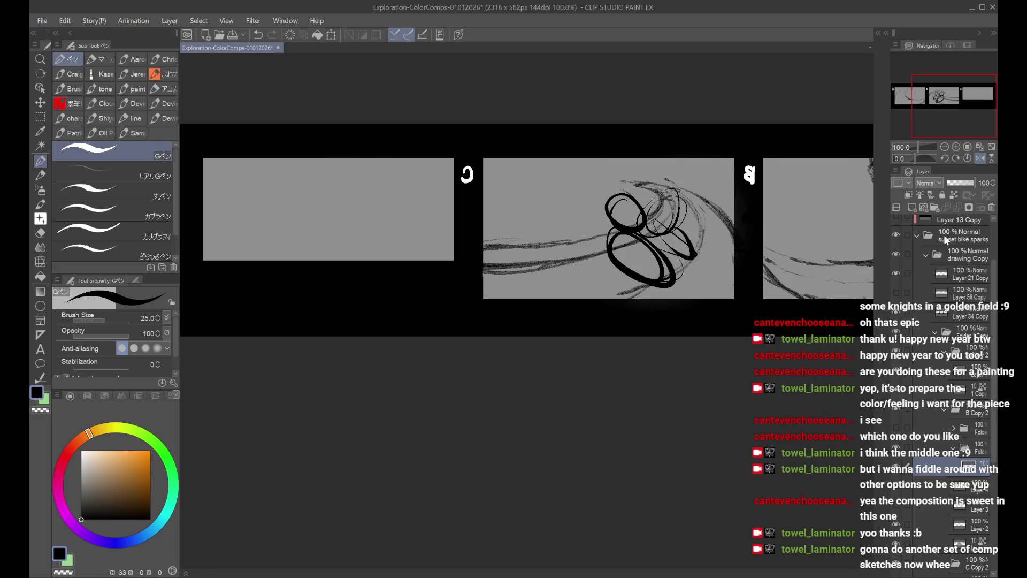
{"action": "key", "text": "h"}
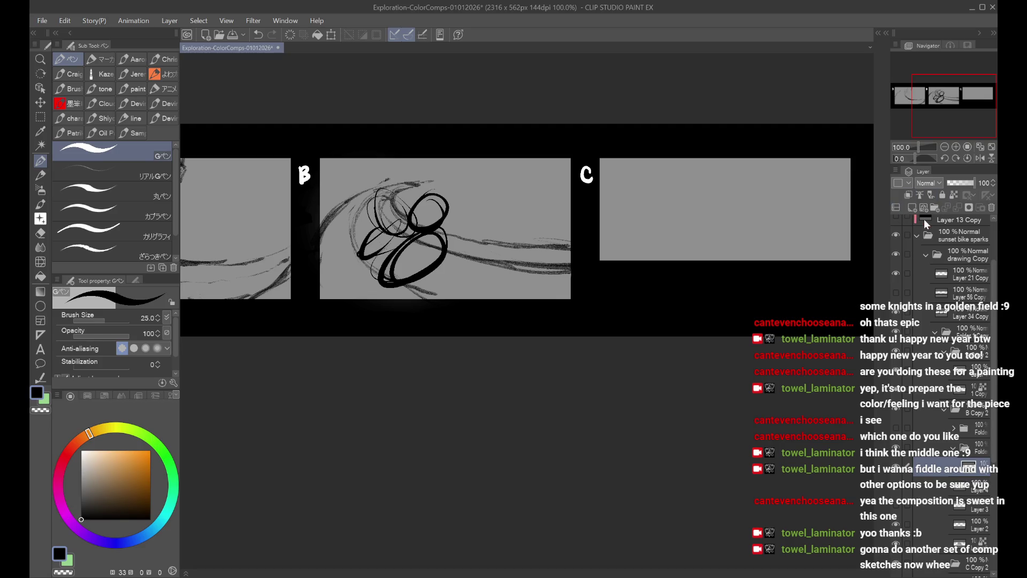
{"action": "left_click", "coordinate": [954, 184]}
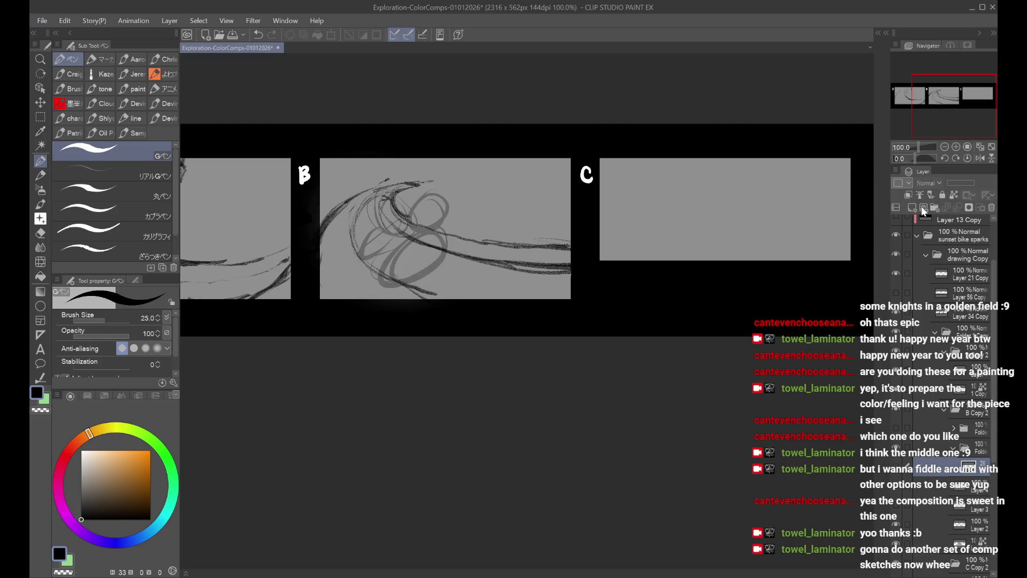
{"action": "key", "text": "Delete"}
Step: Ink curved and U-shaped black strokes in panel B, redoing unsatisfactory attempts
{"action": "left_click_drag", "start_coordinate": [365, 206], "coordinate": [381, 259]}
{"action": "key", "text": "ctrl+z"}
{"action": "left_click_drag", "start_coordinate": [369, 219], "coordinate": [385, 246]}
{"action": "left_click_drag", "start_coordinate": [398, 196], "coordinate": [421, 224]}
{"action": "key", "text": "ctrl+z"}
{"action": "mouse_move", "coordinate": [369, 197]}
{"action": "left_mouse_down"}
{"action": "mouse_move", "coordinate": [360, 261]}
{"action": "mouse_move", "coordinate": [412, 304]}
{"action": "left_mouse_up"}
{"action": "key", "text": "ctrl+z"}
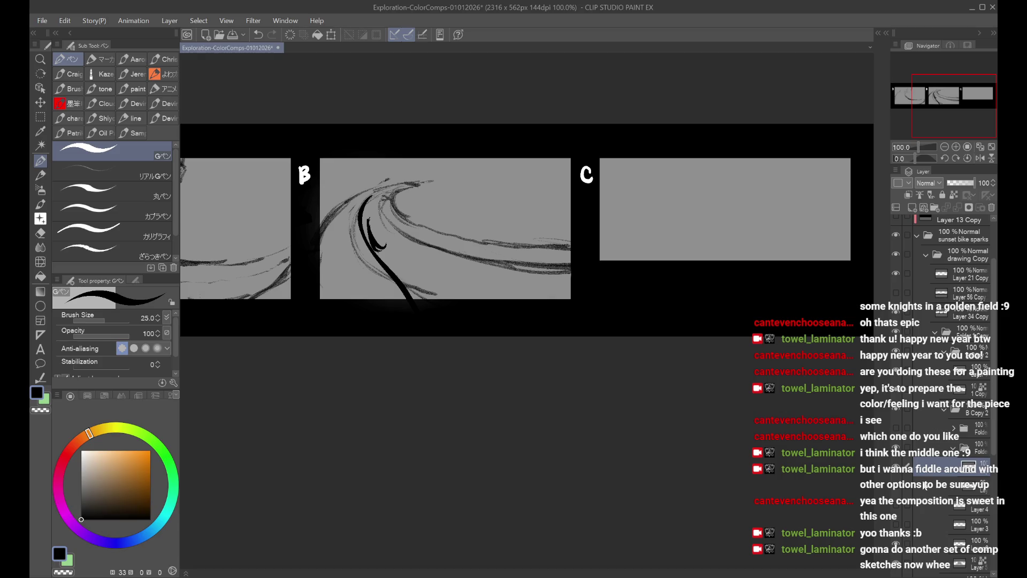
Step: Undo the long ink stroke, then try thin and curved strokes at panel B's left on a lower layer
{"action": "key", "text": "ctrl+z"}
{"action": "left_click", "coordinate": [963, 543]}
{"action": "left_click", "coordinate": [896, 543]}
{"action": "left_click", "coordinate": [896, 543]}
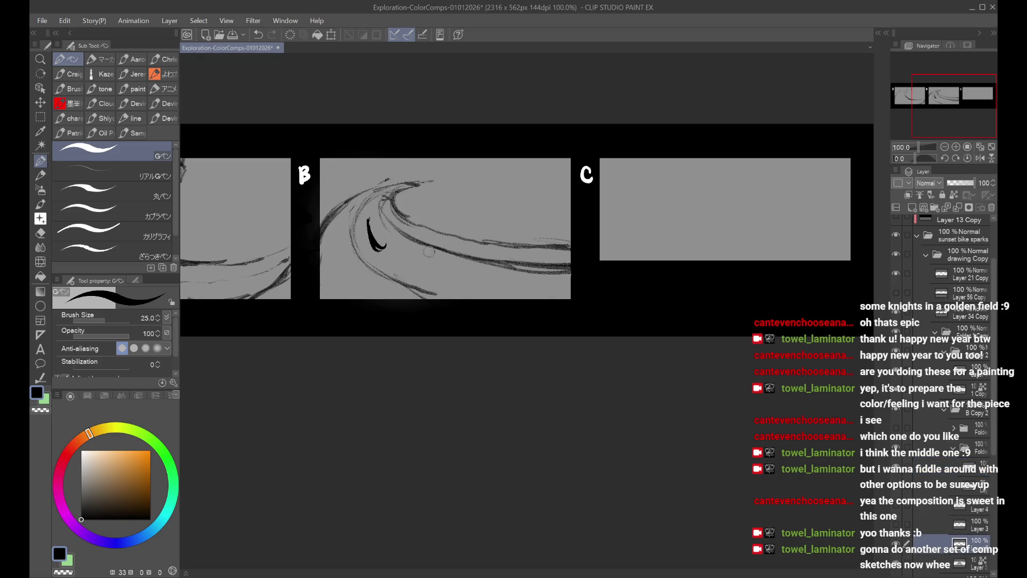
{"action": "left_click_drag", "start_coordinate": [369, 191], "coordinate": [372, 286]}
{"action": "key", "text": "ctrl+z"}
{"action": "mouse_move", "coordinate": [361, 212]}
{"action": "left_mouse_down"}
{"action": "mouse_move", "coordinate": [368, 249]}
{"action": "mouse_move", "coordinate": [412, 309]}
{"action": "left_mouse_up"}
{"action": "key", "text": "ctrl+z"}
{"action": "left_click_drag", "start_coordinate": [364, 214], "coordinate": [394, 293]}
{"action": "mouse_move", "coordinate": [364, 219]}
{"action": "left_mouse_down"}
{"action": "mouse_move", "coordinate": [393, 302]}
{"action": "mouse_move", "coordinate": [366, 257]}
{"action": "left_mouse_up"}
{"action": "key", "text": "ctrl+z"}
{"action": "left_click_drag", "start_coordinate": [349, 209], "coordinate": [323, 271]}
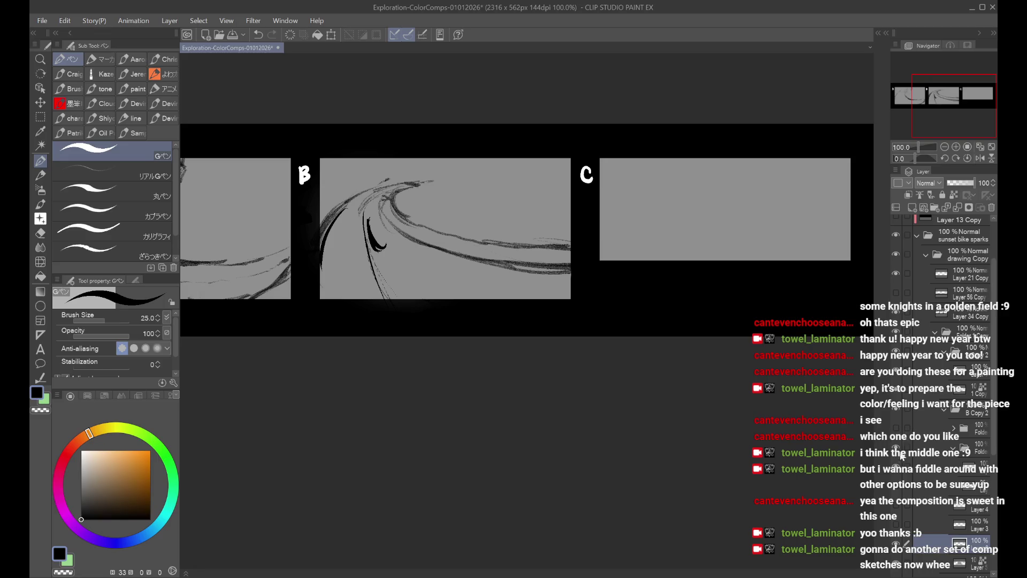
Step: On another layer, draw the elongated oval wheels over several attempts
{"action": "left_click", "coordinate": [918, 465]}
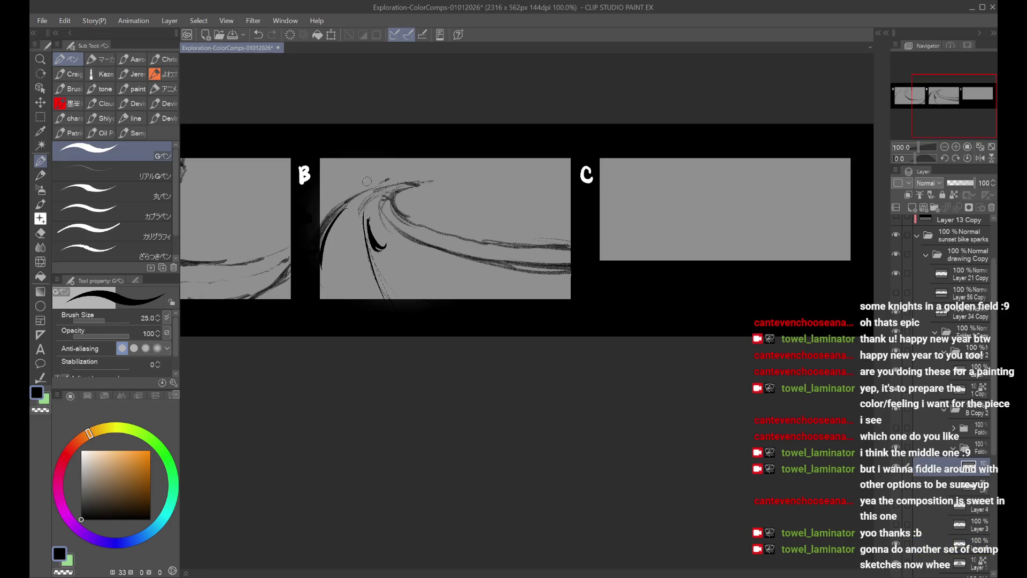
{"action": "left_click_drag", "start_coordinate": [405, 209], "coordinate": [418, 268]}
{"action": "key", "text": "ctrl+z"}
{"action": "left_click_drag", "start_coordinate": [405, 206], "coordinate": [417, 271]}
{"action": "key", "text": "ctrl+z"}
{"action": "mouse_move", "coordinate": [404, 231]}
{"action": "left_mouse_down"}
{"action": "mouse_move", "coordinate": [421, 237]}
{"action": "mouse_move", "coordinate": [394, 232]}
{"action": "left_mouse_up"}
{"action": "key", "text": "ctrl+z"}
{"action": "key", "text": "ctrl+z"}
{"action": "key", "text": "ctrl+z"}
{"action": "key", "text": "ctrl+z"}
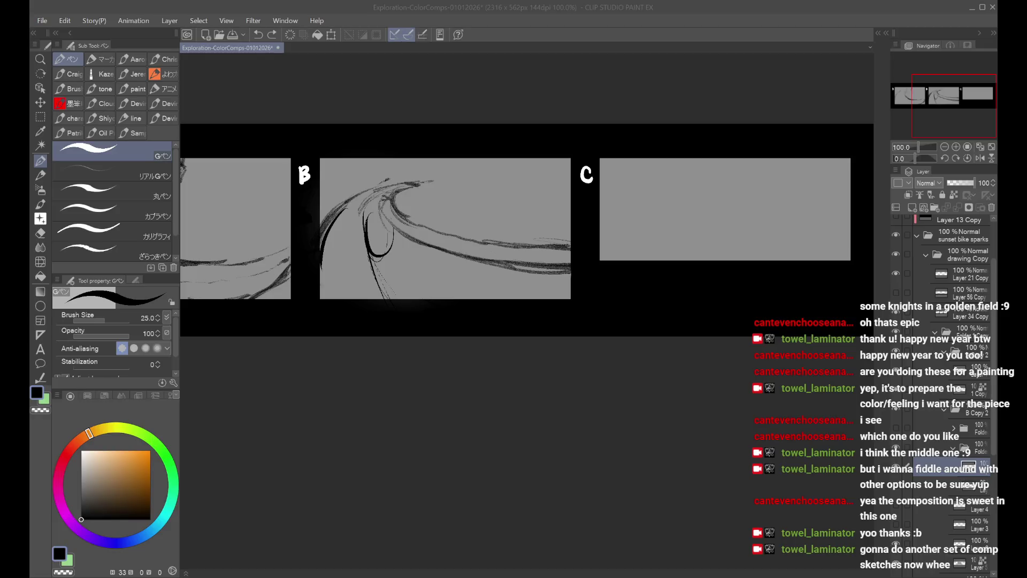
{"action": "left_click", "coordinate": [379, 259]}
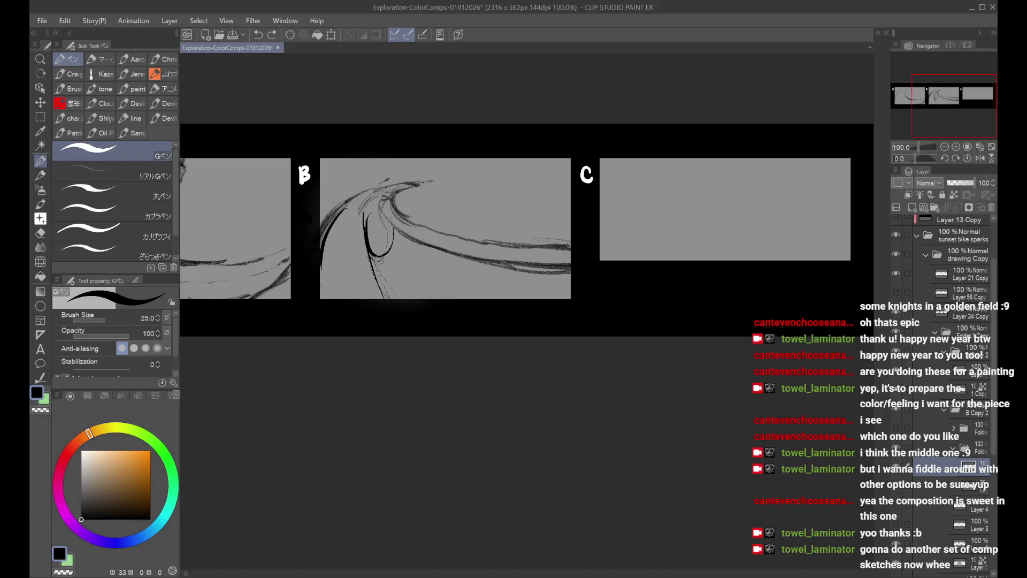
{"action": "key", "text": "ctrl+z"}
{"action": "mouse_move", "coordinate": [366, 211]}
{"action": "left_mouse_down"}
{"action": "mouse_move", "coordinate": [378, 270]}
{"action": "mouse_move", "coordinate": [368, 214]}
{"action": "mouse_move", "coordinate": [414, 287]}
{"action": "mouse_move", "coordinate": [429, 236]}
{"action": "left_mouse_up"}
{"action": "key", "text": "ctrl+z"}
Step: Check the wheels mirrored, darken both wheel outlines, and add the fork and handlebar
{"action": "key", "text": "h"}
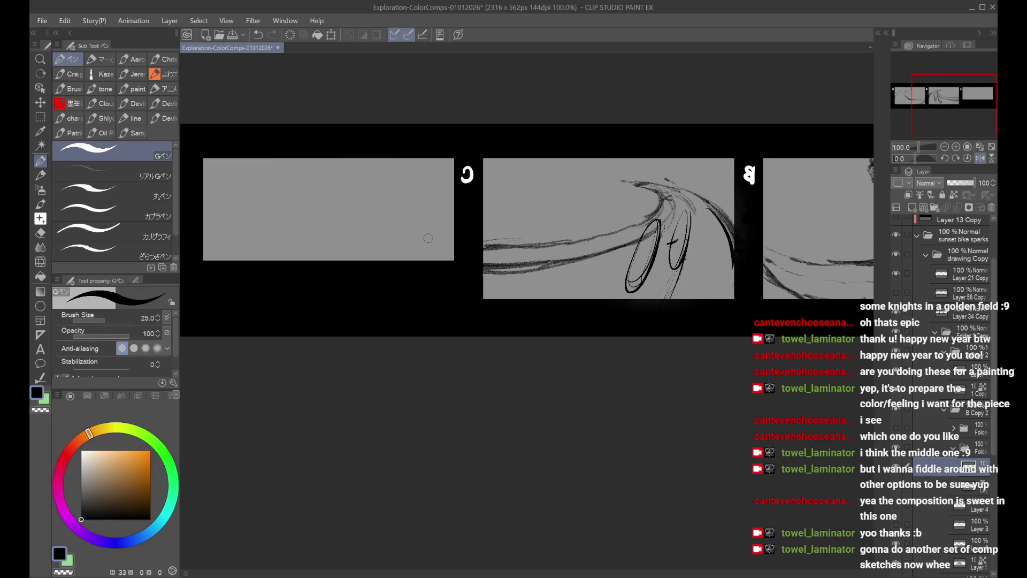
{"action": "key", "text": "h"}
{"action": "left_click_drag", "start_coordinate": [360, 227], "coordinate": [381, 267]}
{"action": "left_click_drag", "start_coordinate": [359, 210], "coordinate": [385, 274]}
{"action": "left_click_drag", "start_coordinate": [396, 235], "coordinate": [428, 256]}
{"action": "left_click_drag", "start_coordinate": [364, 216], "coordinate": [395, 275]}
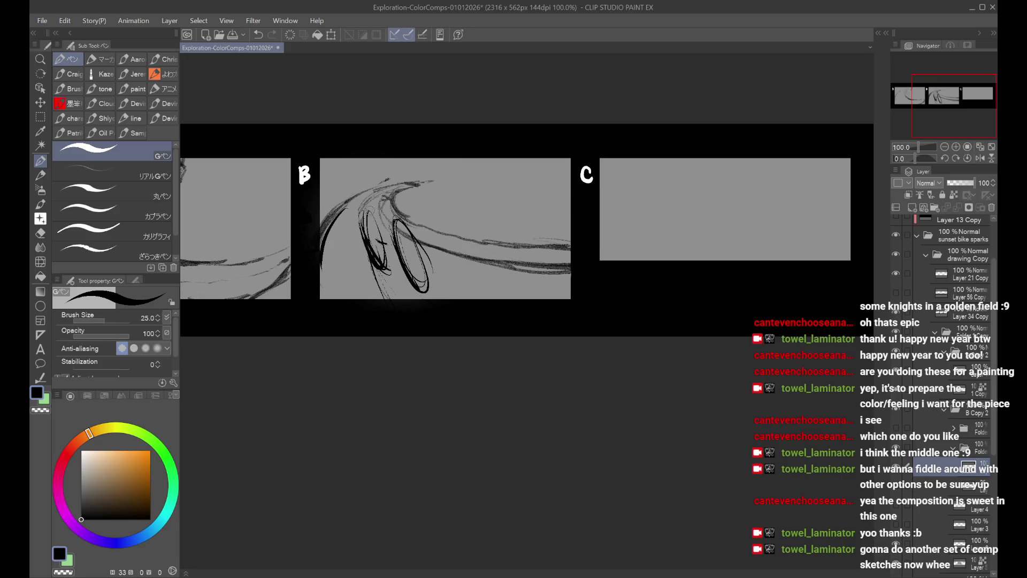
{"action": "key", "text": "ctrl+z"}
{"action": "mouse_move", "coordinate": [399, 222]}
{"action": "left_mouse_down"}
{"action": "mouse_move", "coordinate": [391, 193]}
{"action": "mouse_move", "coordinate": [379, 202]}
{"action": "mouse_move", "coordinate": [411, 192]}
{"action": "mouse_move", "coordinate": [385, 208]}
{"action": "left_mouse_up"}
{"action": "key", "text": "ctrl+t"}
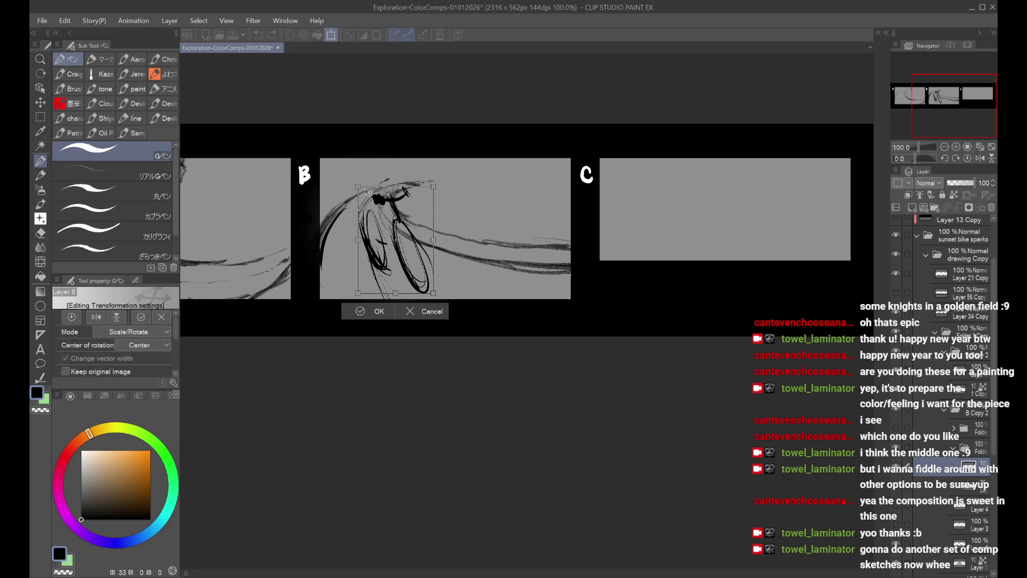
Step: Rotate the bike sketch clockwise and outline the cyclist's body, helmet and head
{"action": "mouse_move", "coordinate": [438, 207]}
{"action": "left_mouse_down"}
{"action": "mouse_move", "coordinate": [442, 193]}
{"action": "mouse_move", "coordinate": [423, 208]}
{"action": "left_mouse_up"}
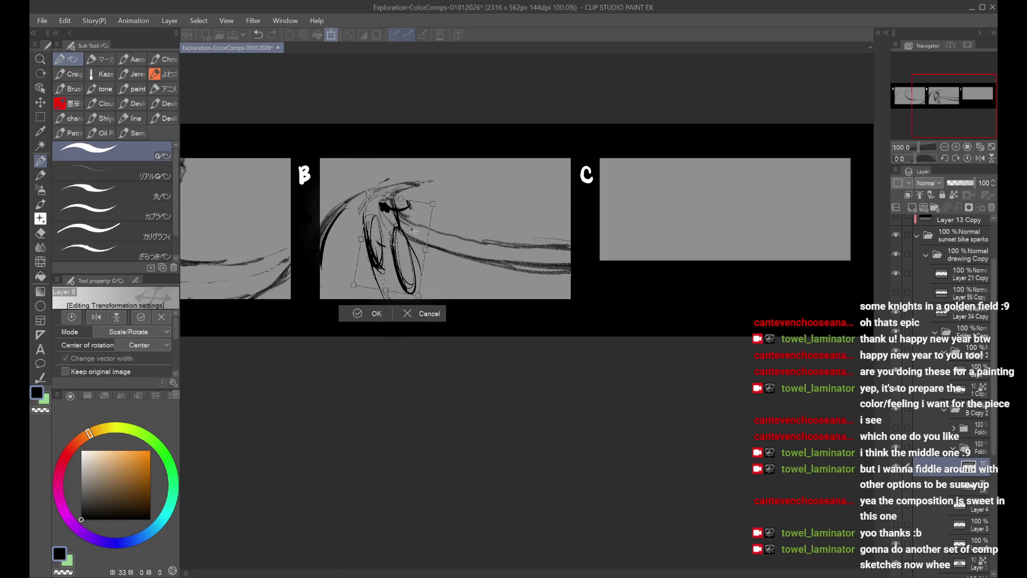
{"action": "left_click", "coordinate": [357, 314]}
{"action": "left_click_drag", "start_coordinate": [368, 183], "coordinate": [388, 230]}
{"action": "left_click_drag", "start_coordinate": [356, 165], "coordinate": [417, 219]}
{"action": "left_click_drag", "start_coordinate": [389, 187], "coordinate": [420, 221]}
{"action": "key", "text": "ctrl+z"}
{"action": "key", "text": "ctrl+z"}
{"action": "key", "text": "ctrl+z"}
{"action": "left_click_drag", "start_coordinate": [364, 158], "coordinate": [412, 214]}
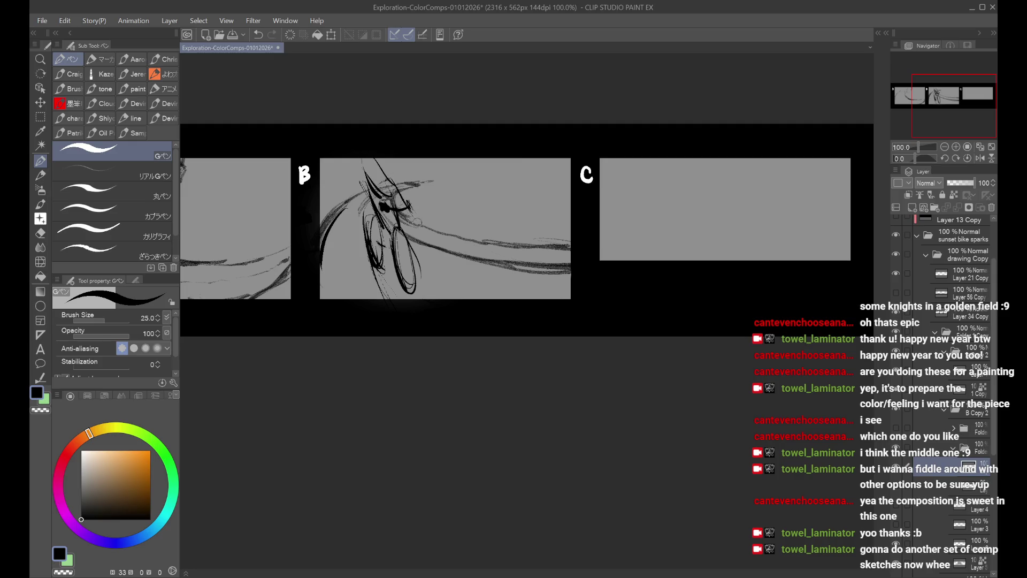
{"action": "left_click_drag", "start_coordinate": [364, 170], "coordinate": [409, 210]}
Step: Try a stroke left of the head, undo it, and hide the cyclist sketch layer
{"action": "key", "text": "h"}
{"action": "key", "text": "h"}
{"action": "left_click_drag", "start_coordinate": [367, 181], "coordinate": [354, 214]}
{"action": "key", "text": "ctrl+z"}
{"action": "key", "text": "ctrl+z"}
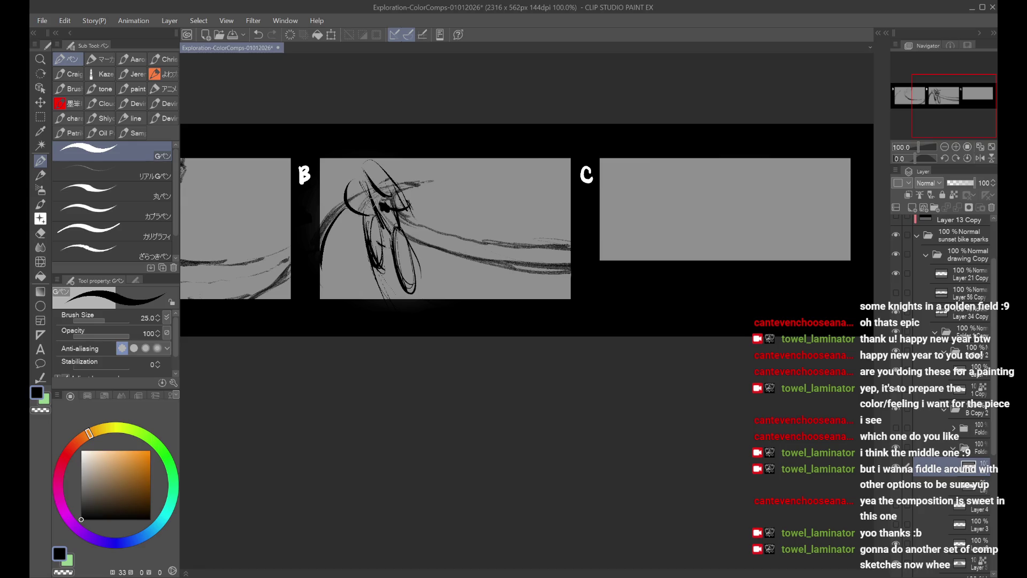
{"action": "left_click", "coordinate": [896, 469]}
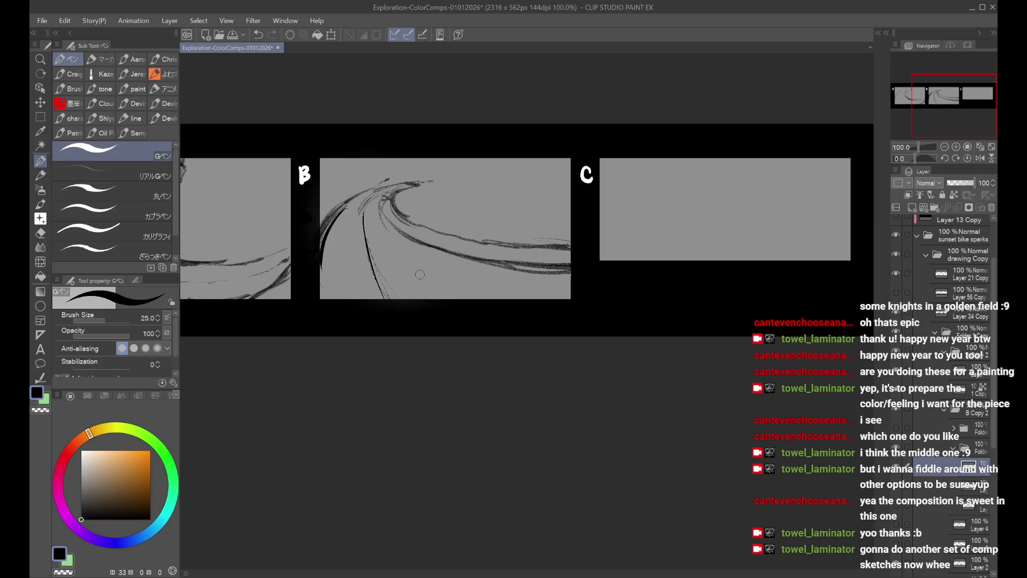
Step: Draw a looping wheel ellipse and short frame strokes above the wheels, undoing stray strokes
{"action": "mouse_move", "coordinate": [444, 244]}
{"action": "left_mouse_down"}
{"action": "mouse_move", "coordinate": [409, 273]}
{"action": "mouse_move", "coordinate": [412, 251]}
{"action": "mouse_move", "coordinate": [458, 250]}
{"action": "mouse_move", "coordinate": [398, 250]}
{"action": "left_mouse_up"}
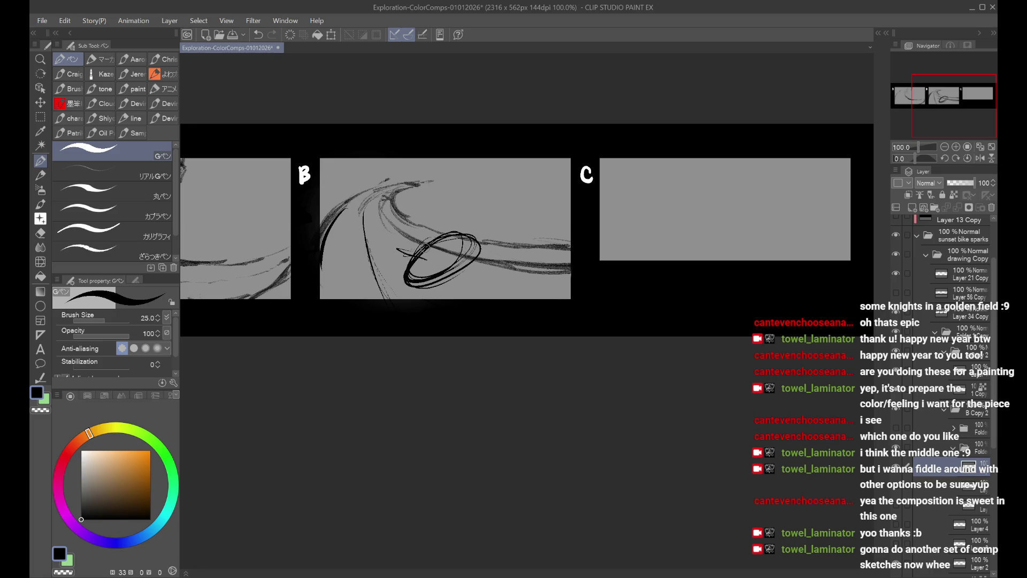
{"action": "key", "text": "ctrl+z"}
{"action": "mouse_move", "coordinate": [454, 229]}
{"action": "left_mouse_down"}
{"action": "mouse_move", "coordinate": [369, 261]}
{"action": "mouse_move", "coordinate": [379, 249]}
{"action": "mouse_move", "coordinate": [396, 247]}
{"action": "mouse_move", "coordinate": [356, 272]}
{"action": "mouse_move", "coordinate": [386, 254]}
{"action": "mouse_move", "coordinate": [413, 216]}
{"action": "mouse_move", "coordinate": [402, 258]}
{"action": "left_mouse_up"}
{"action": "key", "text": "ctrl+z"}
{"action": "key", "text": "ctrl+z"}
{"action": "key", "text": "ctrl+z"}
{"action": "left_click_drag", "start_coordinate": [428, 205], "coordinate": [401, 259]}
{"action": "mouse_move", "coordinate": [420, 217]}
{"action": "left_mouse_down"}
{"action": "mouse_move", "coordinate": [432, 213]}
{"action": "mouse_move", "coordinate": [435, 225]}
{"action": "left_mouse_up"}
{"action": "key", "text": "ctrl+z"}
Step: Ink a stroke toward the rider, darken the front wheel, and outline the helmet
{"action": "mouse_move", "coordinate": [464, 183]}
{"action": "left_mouse_down"}
{"action": "mouse_move", "coordinate": [428, 217]}
{"action": "mouse_move", "coordinate": [424, 207]}
{"action": "mouse_move", "coordinate": [446, 183]}
{"action": "mouse_move", "coordinate": [452, 217]}
{"action": "mouse_move", "coordinate": [471, 214]}
{"action": "mouse_move", "coordinate": [415, 202]}
{"action": "mouse_move", "coordinate": [470, 214]}
{"action": "mouse_move", "coordinate": [431, 224]}
{"action": "mouse_move", "coordinate": [483, 225]}
{"action": "mouse_move", "coordinate": [489, 214]}
{"action": "mouse_move", "coordinate": [465, 237]}
{"action": "mouse_move", "coordinate": [476, 256]}
{"action": "left_mouse_up"}
{"action": "key", "text": "ctrl+z"}
{"action": "key", "text": "ctrl+z"}
{"action": "key", "text": "ctrl+z"}
{"action": "key", "text": "ctrl+z"}
{"action": "key", "text": "ctrl+z"}
{"action": "left_click_drag", "start_coordinate": [415, 254], "coordinate": [401, 288]}
{"action": "mouse_move", "coordinate": [462, 207]}
{"action": "left_mouse_down"}
{"action": "mouse_move", "coordinate": [458, 178]}
{"action": "mouse_move", "coordinate": [473, 201]}
{"action": "left_mouse_up"}
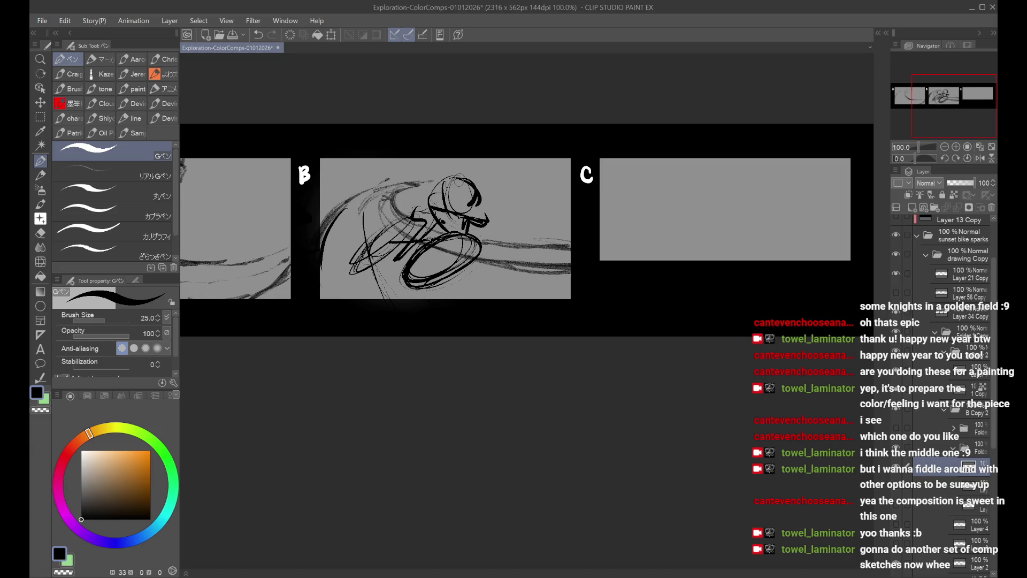
{"action": "key", "text": "h"}
{"action": "key", "text": "h"}
{"action": "left_click_drag", "start_coordinate": [369, 256], "coordinate": [393, 242]}
Step: Enlarge the rider sketch and shift it right within panel B
{"action": "key", "text": "ctrl+t"}
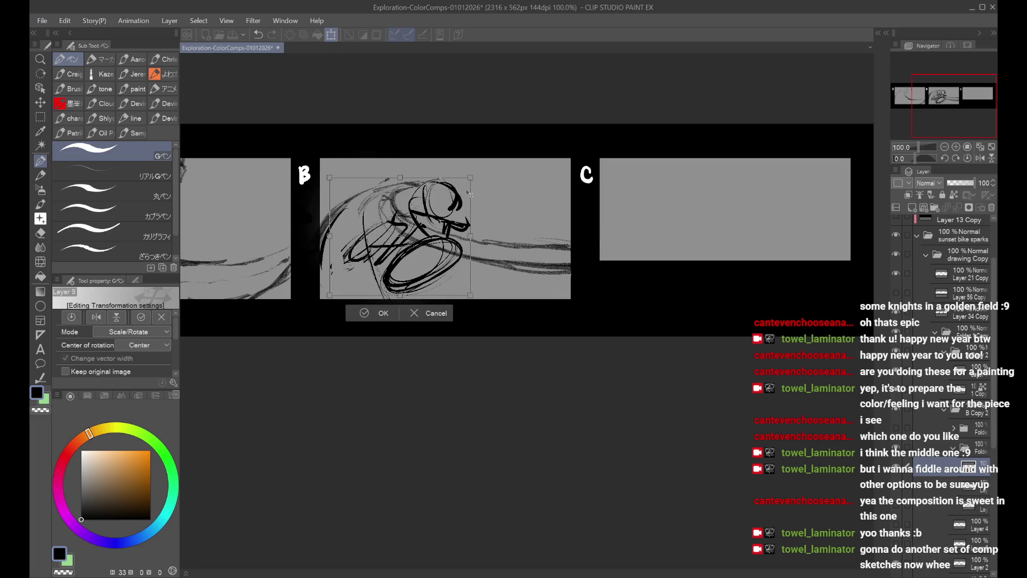
{"action": "left_click_drag", "start_coordinate": [467, 175], "coordinate": [463, 222]}
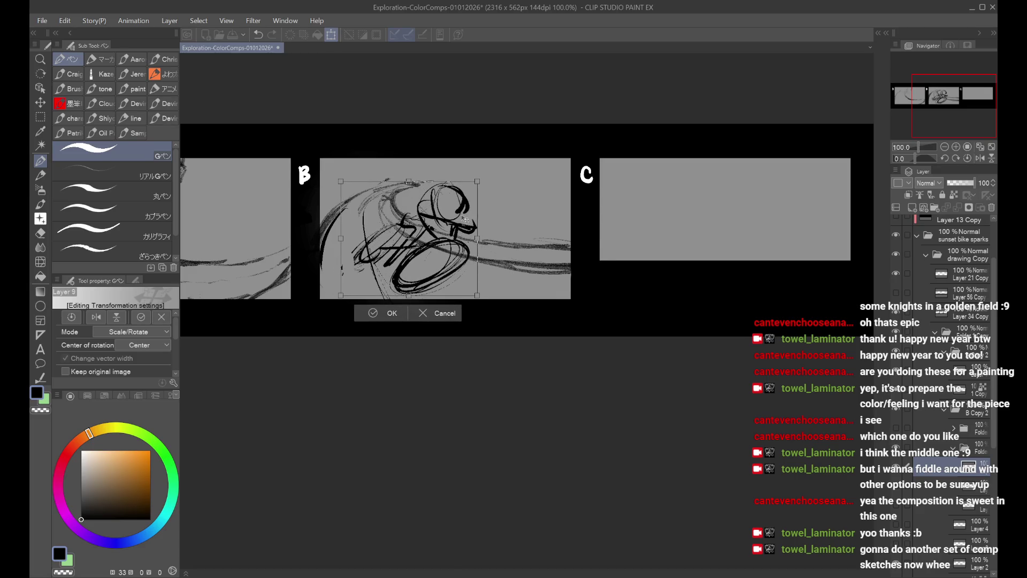
{"action": "left_click", "coordinate": [392, 314]}
{"action": "left_click_drag", "start_coordinate": [395, 208], "coordinate": [428, 184]}
{"action": "key", "text": "ctrl+z"}
{"action": "key", "text": "ctrl+t"}
{"action": "left_click_drag", "start_coordinate": [444, 235], "coordinate": [456, 239]}
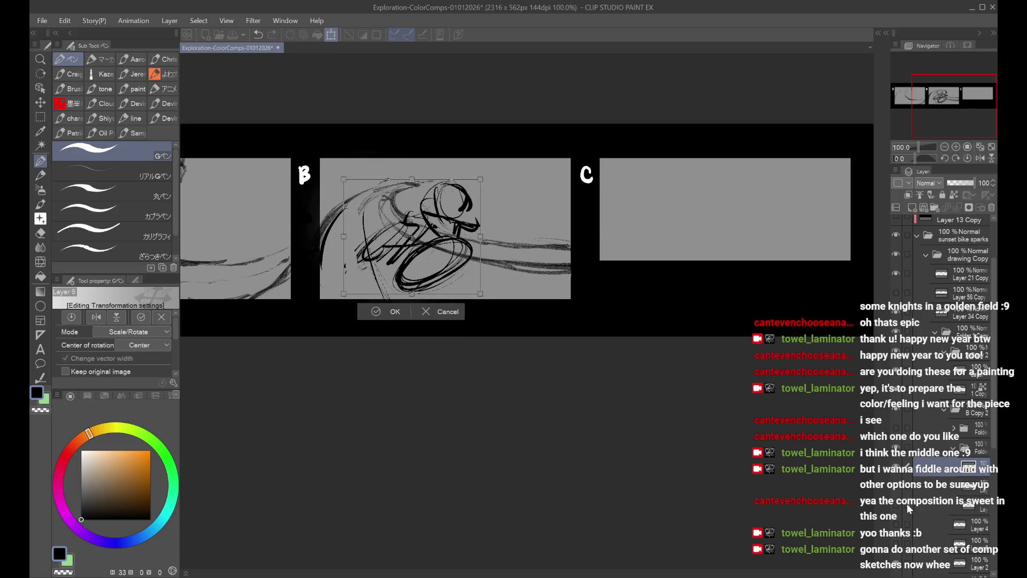
{"action": "key", "text": "Return"}
Step: Compare sketch layers by toggling their visibility until the loose grey circle sketch shows
{"action": "left_click", "coordinate": [898, 469]}
{"action": "left_click", "coordinate": [897, 489]}
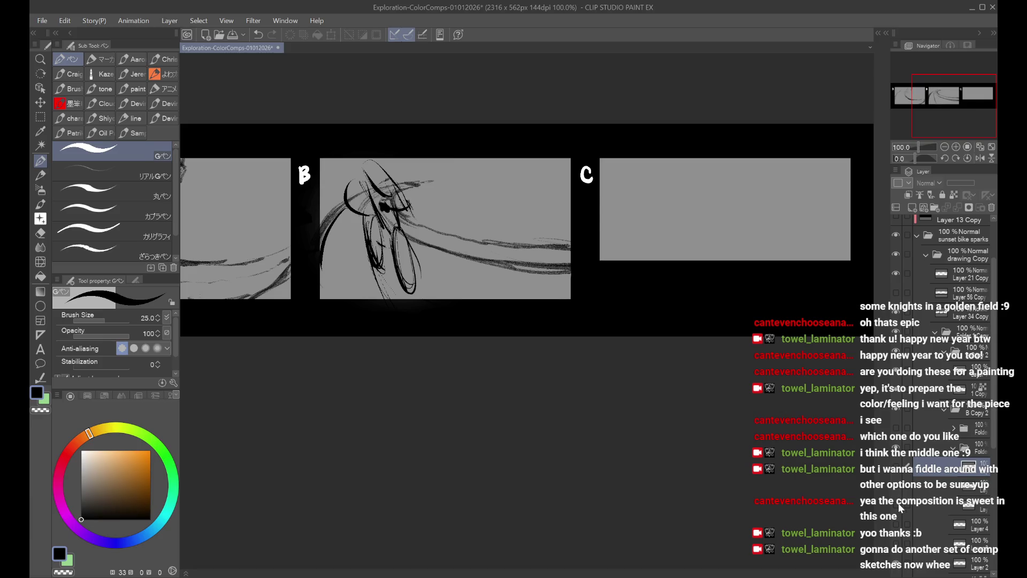
{"action": "left_click", "coordinate": [898, 506]}
{"action": "left_click", "coordinate": [896, 505]}
{"action": "left_click", "coordinate": [929, 503]}
{"action": "scroll", "coordinate": [945, 397], "scroll_direction": "down", "scroll_amount": 1}
{"action": "left_click", "coordinate": [898, 513]}
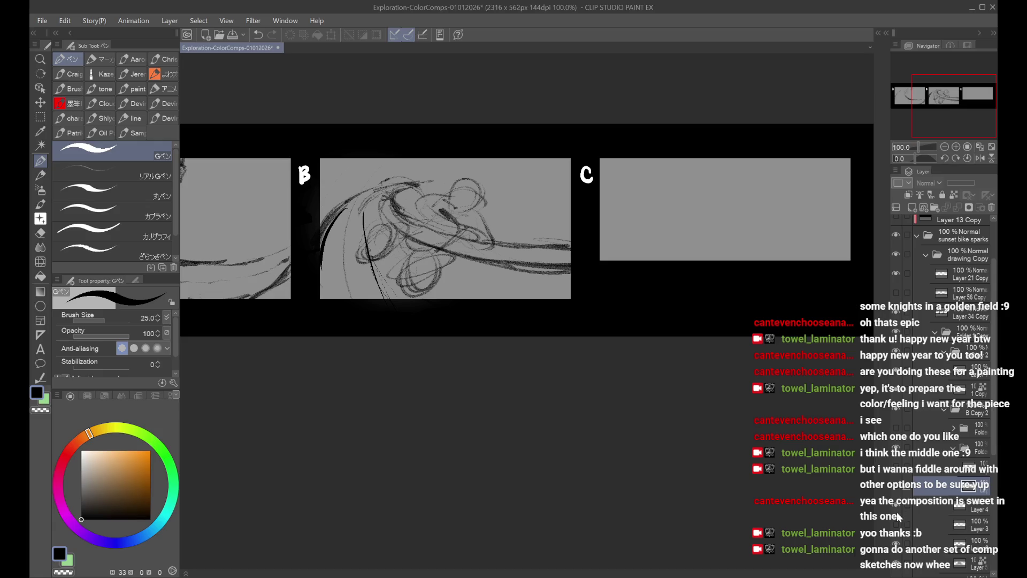
Step: Toggle the dark bike sketch on and off, then select the layer for the new sketch
{"action": "left_click", "coordinate": [898, 473]}
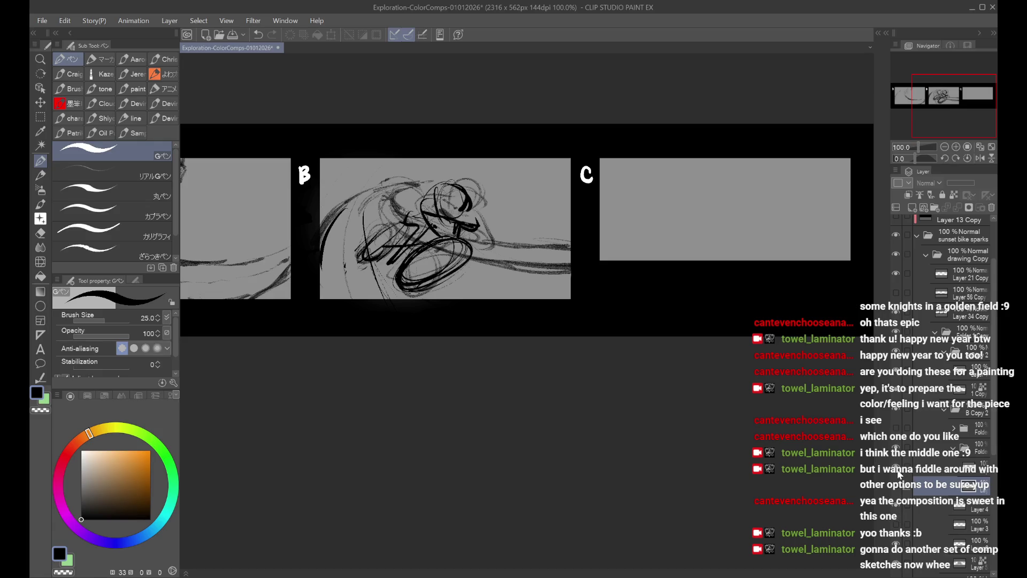
{"action": "left_click", "coordinate": [896, 471]}
{"action": "left_click", "coordinate": [898, 515]}
{"action": "left_click", "coordinate": [898, 477]}
{"action": "left_click", "coordinate": [897, 496]}
{"action": "left_click", "coordinate": [898, 505]}
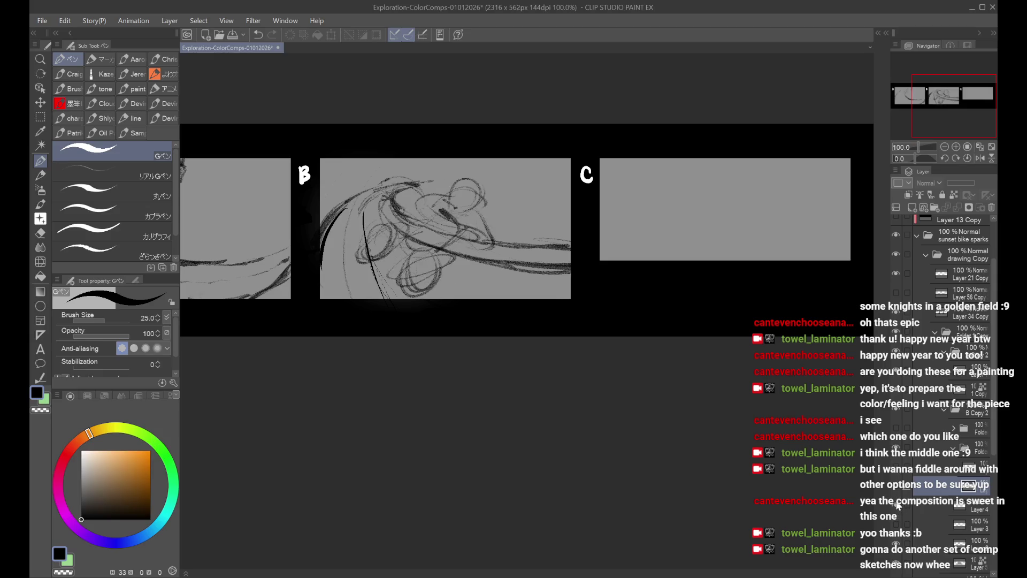
{"action": "left_click", "coordinate": [921, 504]}
{"action": "left_click", "coordinate": [932, 471]}
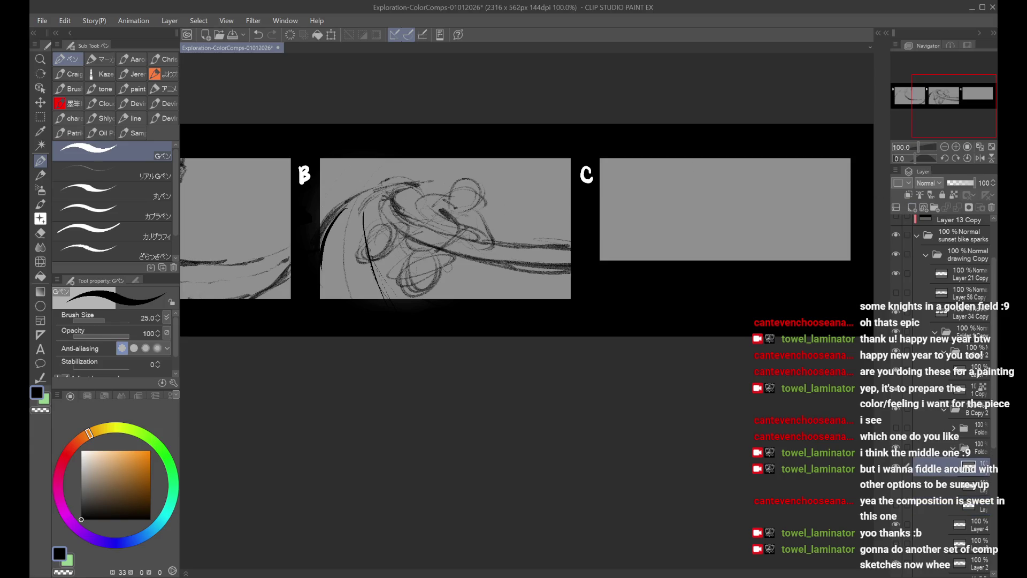
Step: Draw and redraw the two oval wheel ellipses with the G-pen in panel B
{"action": "left_click_drag", "start_coordinate": [452, 237], "coordinate": [455, 240]}
{"action": "key", "text": "ctrl+z"}
{"action": "key", "text": "ctrl+z"}
{"action": "left_click_drag", "start_coordinate": [382, 230], "coordinate": [365, 250]}
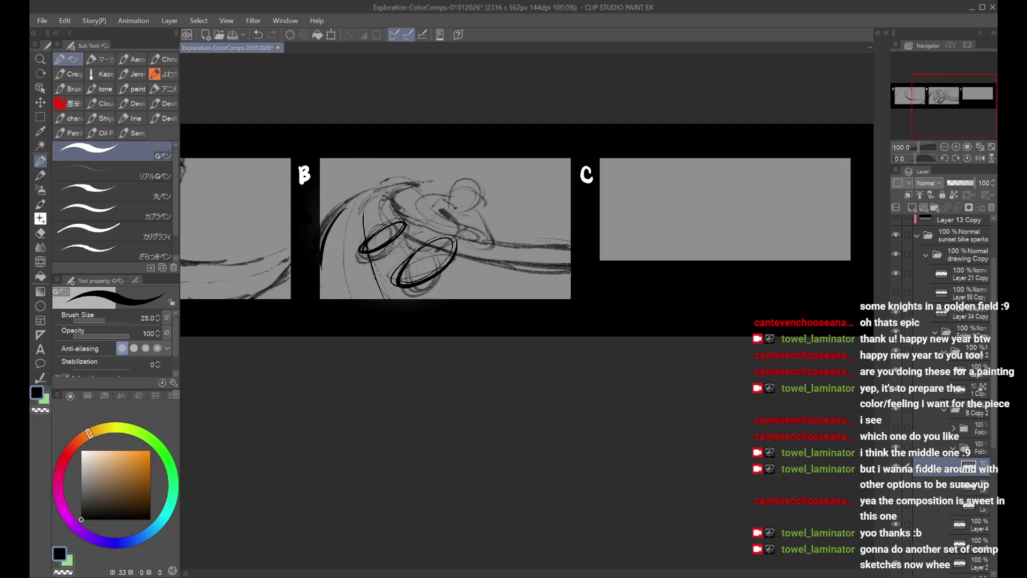
{"action": "key", "text": "ctrl+z"}
{"action": "mouse_move", "coordinate": [398, 220]}
{"action": "left_mouse_down"}
{"action": "mouse_move", "coordinate": [375, 253]}
{"action": "mouse_move", "coordinate": [428, 241]}
{"action": "mouse_move", "coordinate": [449, 278]}
{"action": "mouse_move", "coordinate": [367, 246]}
{"action": "mouse_move", "coordinate": [404, 225]}
{"action": "mouse_move", "coordinate": [407, 276]}
{"action": "mouse_move", "coordinate": [399, 269]}
{"action": "mouse_move", "coordinate": [427, 289]}
{"action": "left_mouse_up"}
{"action": "key", "text": "ctrl+z"}
{"action": "key", "text": "ctrl+z"}
{"action": "key", "text": "ctrl+z"}
{"action": "key", "text": "ctrl+z"}
{"action": "mouse_move", "coordinate": [447, 255]}
{"action": "left_mouse_down"}
{"action": "mouse_move", "coordinate": [399, 284]}
{"action": "mouse_move", "coordinate": [405, 231]}
{"action": "mouse_move", "coordinate": [463, 224]}
{"action": "mouse_move", "coordinate": [498, 246]}
{"action": "mouse_move", "coordinate": [453, 242]}
{"action": "mouse_move", "coordinate": [465, 228]}
{"action": "mouse_move", "coordinate": [443, 212]}
{"action": "left_mouse_up"}
{"action": "key", "text": "ctrl+z"}
{"action": "key", "text": "ctrl+z"}
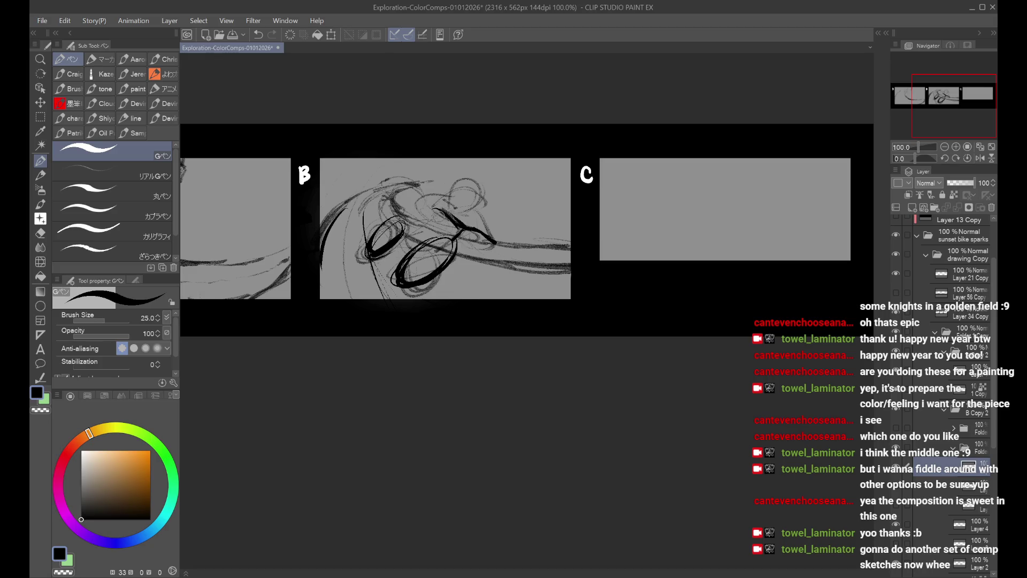
Step: Ink the rider's round head, torso line and arm strokes above the wheels
{"action": "left_click_drag", "start_coordinate": [466, 180], "coordinate": [415, 216]}
{"action": "key", "text": "ctrl+z"}
{"action": "key", "text": "ctrl+z"}
{"action": "mouse_move", "coordinate": [495, 184]}
{"action": "left_mouse_down"}
{"action": "mouse_move", "coordinate": [498, 197]}
{"action": "mouse_move", "coordinate": [455, 208]}
{"action": "mouse_move", "coordinate": [470, 175]}
{"action": "mouse_move", "coordinate": [462, 213]}
{"action": "mouse_move", "coordinate": [473, 179]}
{"action": "mouse_move", "coordinate": [431, 238]}
{"action": "left_mouse_up"}
{"action": "key", "text": "ctrl+z"}
{"action": "key", "text": "ctrl+z"}
{"action": "key", "text": "ctrl+z"}
{"action": "mouse_move", "coordinate": [449, 195]}
{"action": "left_mouse_down"}
{"action": "mouse_move", "coordinate": [428, 236]}
{"action": "mouse_move", "coordinate": [493, 233]}
{"action": "mouse_move", "coordinate": [454, 230]}
{"action": "left_mouse_up"}
{"action": "mouse_move", "coordinate": [423, 203]}
{"action": "left_mouse_down"}
{"action": "mouse_move", "coordinate": [432, 213]}
{"action": "mouse_move", "coordinate": [439, 204]}
{"action": "mouse_move", "coordinate": [405, 225]}
{"action": "mouse_move", "coordinate": [405, 204]}
{"action": "mouse_move", "coordinate": [415, 224]}
{"action": "mouse_move", "coordinate": [427, 200]}
{"action": "left_mouse_up"}
{"action": "key", "text": "ctrl+z"}
{"action": "key", "text": "ctrl+z"}
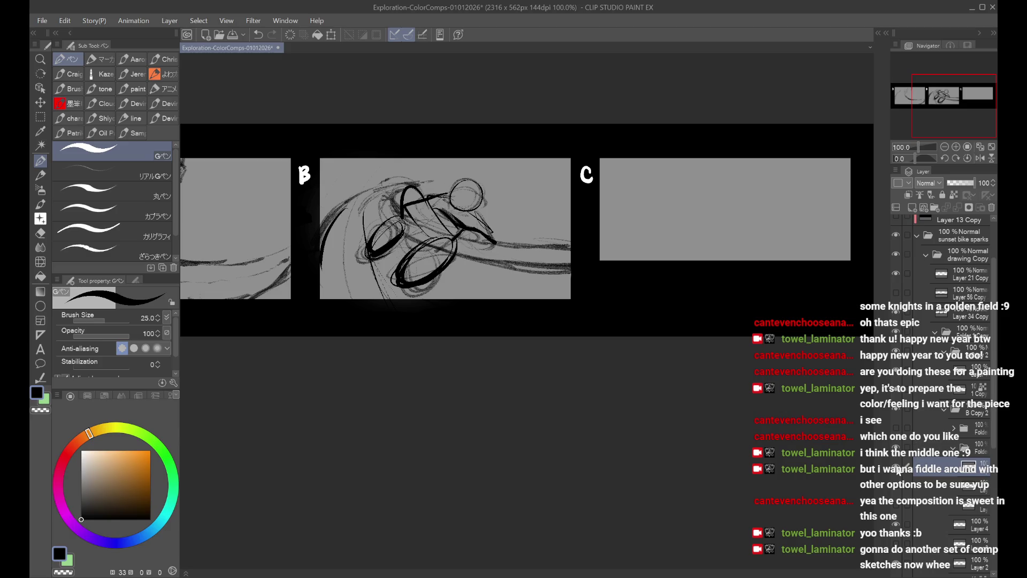
Step: Expand the sketch folder and toggle the bicycle and rider sketch layers to compare versions
{"action": "left_click", "coordinate": [896, 466]}
{"action": "left_click", "coordinate": [896, 440]}
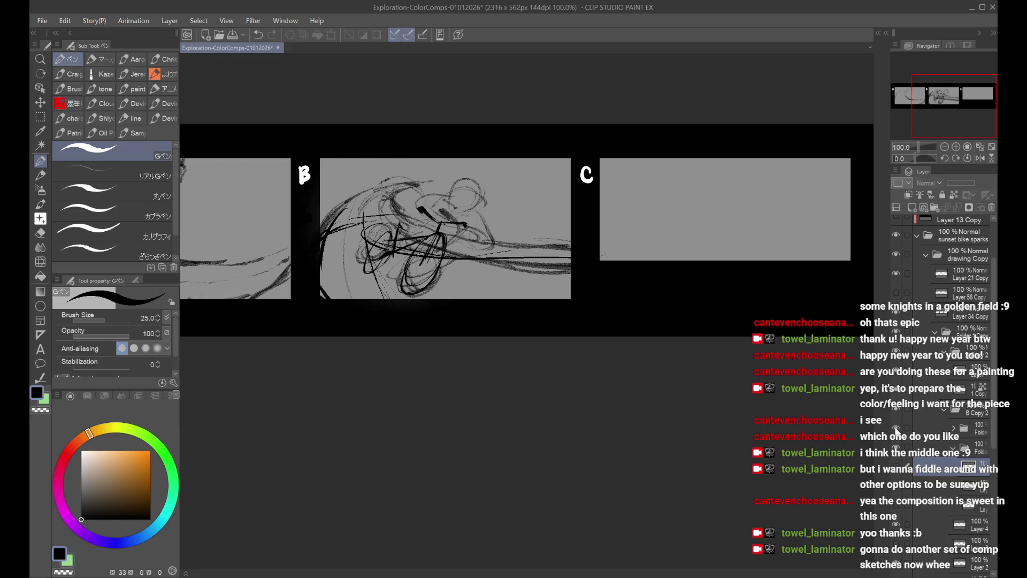
{"action": "left_click", "coordinate": [896, 431]}
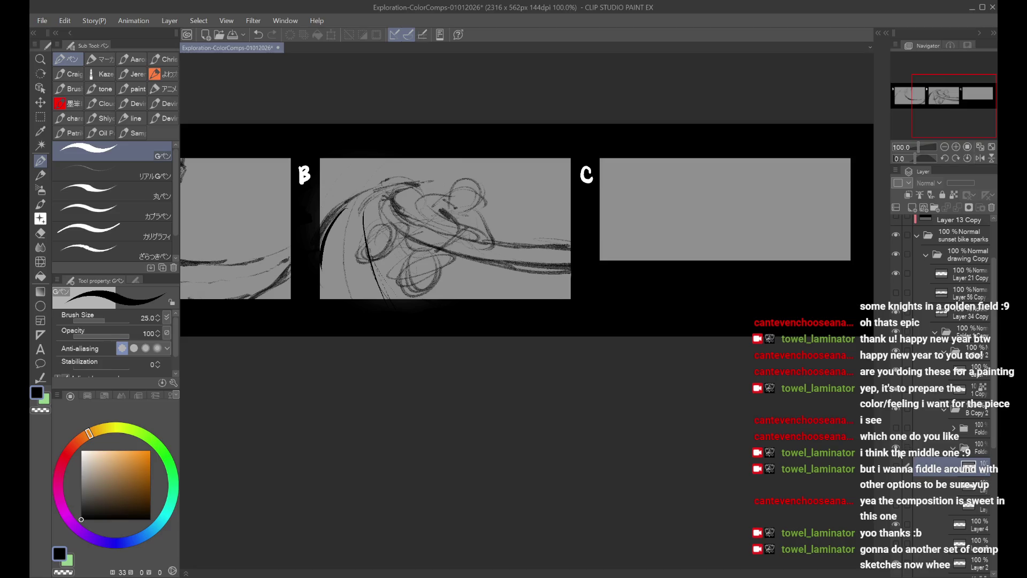
{"action": "left_click", "coordinate": [954, 455]}
{"action": "left_click", "coordinate": [953, 455]}
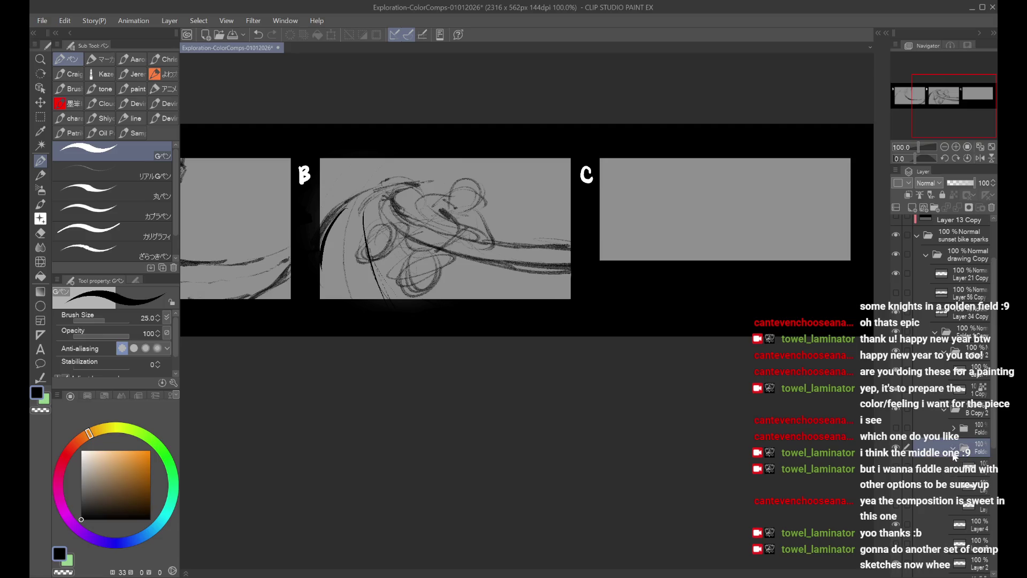
{"action": "left_click", "coordinate": [898, 477]}
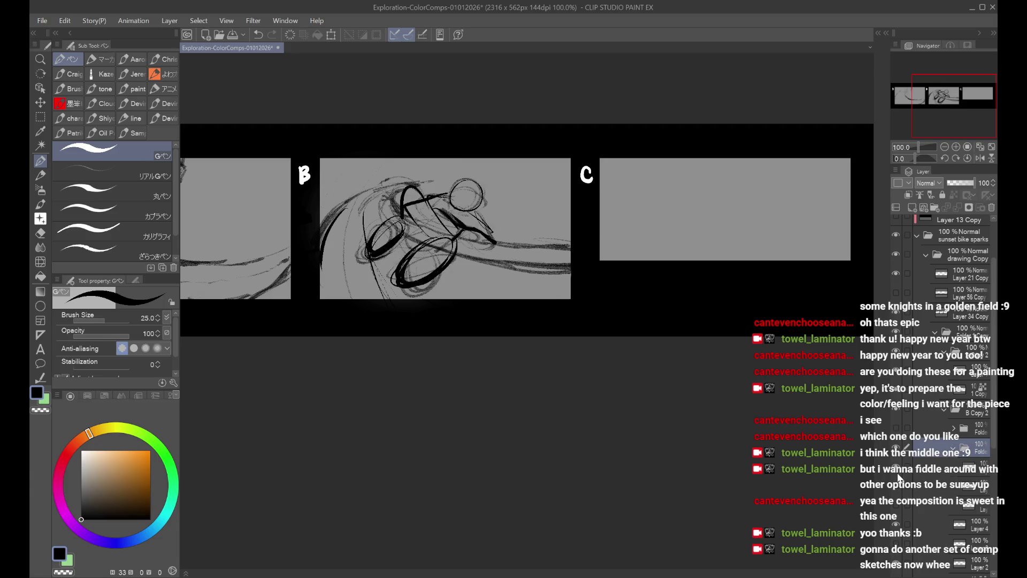
{"action": "left_click", "coordinate": [898, 530]}
{"action": "left_click", "coordinate": [898, 529]}
{"action": "left_click", "coordinate": [936, 528]}
{"action": "left_click", "coordinate": [898, 527]}
Step: Move Layer 2 higher in the stack and swap which rough sketches are visible
{"action": "left_click", "coordinate": [966, 568]}
{"action": "mouse_move", "coordinate": [965, 569]}
{"action": "left_mouse_down"}
{"action": "mouse_move", "coordinate": [971, 498]}
{"action": "mouse_move", "coordinate": [958, 473]}
{"action": "left_mouse_up"}
{"action": "left_click", "coordinate": [957, 456]}
{"action": "left_click", "coordinate": [897, 460]}
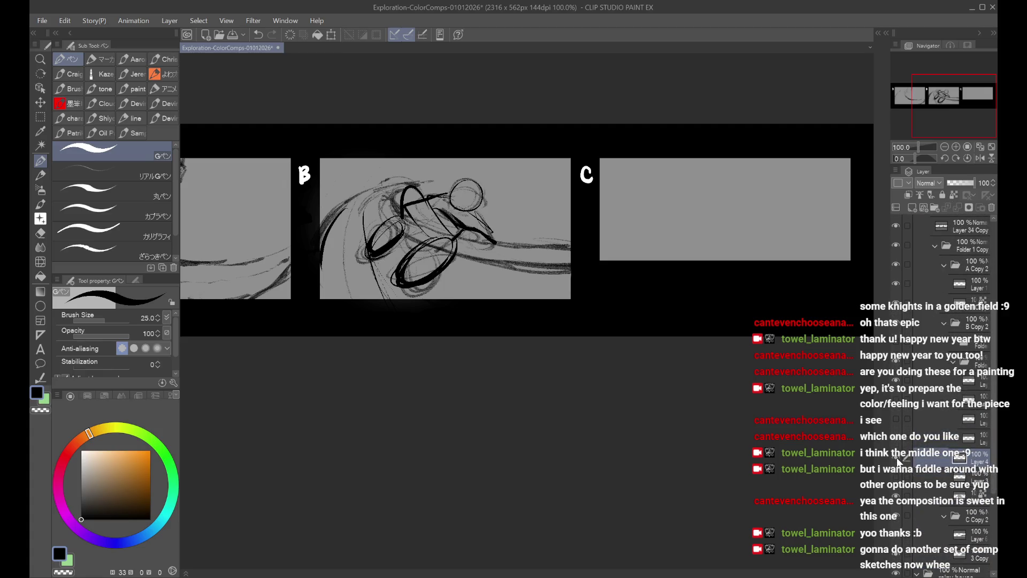
{"action": "left_click", "coordinate": [968, 398]}
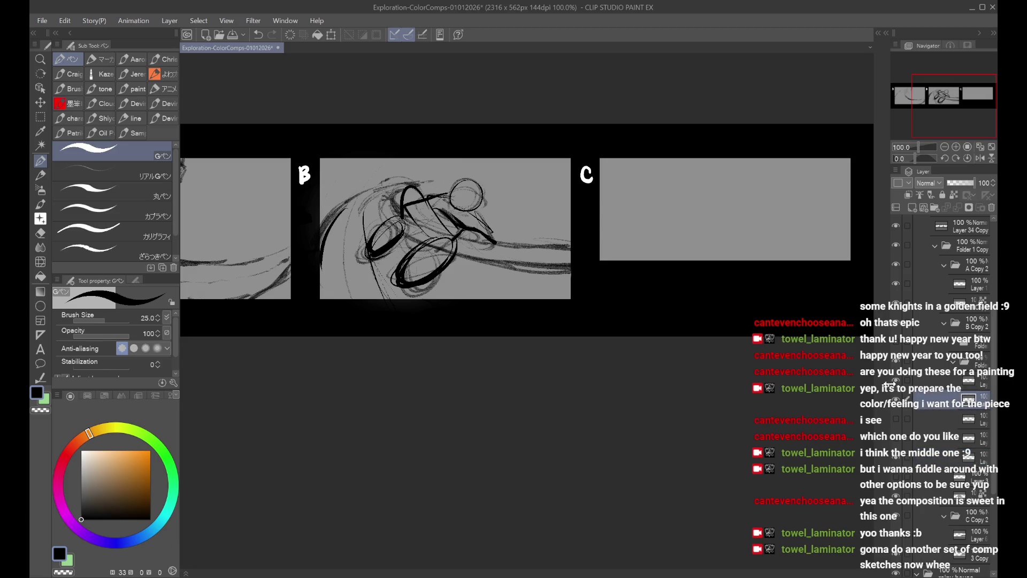
{"action": "left_click", "coordinate": [895, 399]}
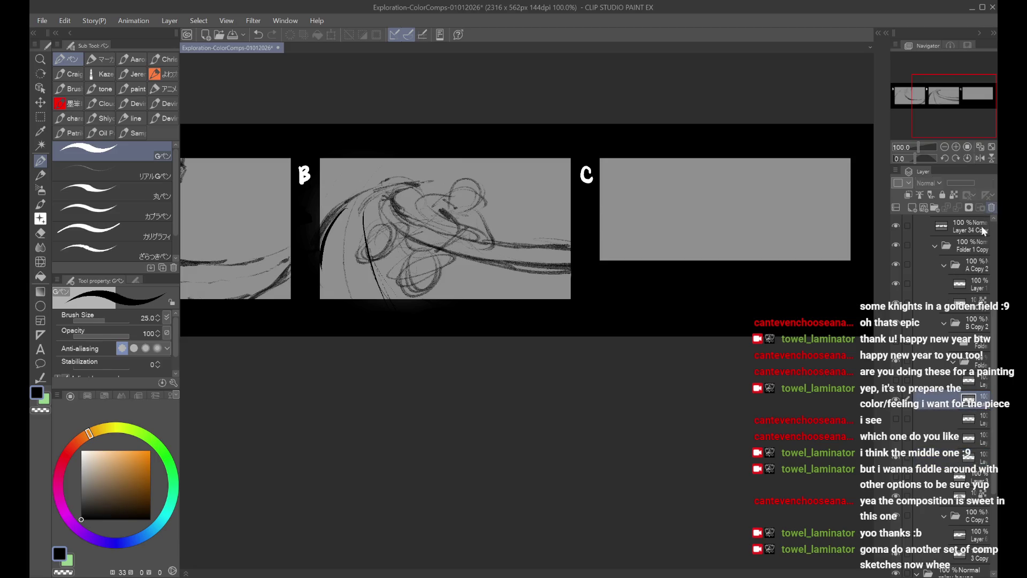
{"action": "left_click", "coordinate": [897, 460]}
{"action": "left_click", "coordinate": [897, 476]}
Step: Rescale the Layer 3 sketch in panel B with Free Transform and confirm
{"action": "left_click", "coordinate": [958, 456]}
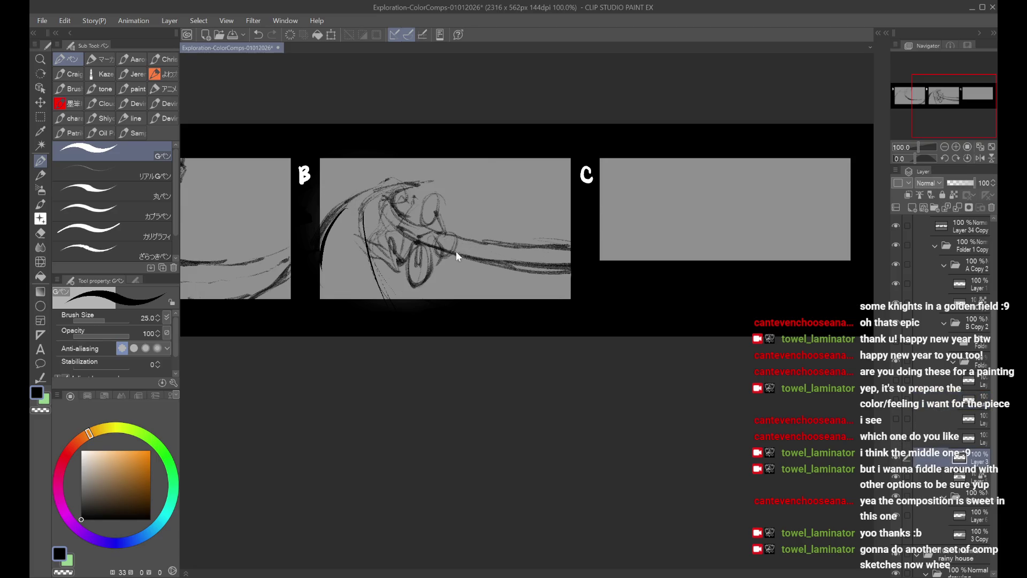
{"action": "key", "text": "ctrl+t"}
{"action": "mouse_move", "coordinate": [459, 289]}
{"action": "left_mouse_down"}
{"action": "mouse_move", "coordinate": [469, 299]}
{"action": "mouse_move", "coordinate": [463, 265]}
{"action": "left_mouse_up"}
{"action": "left_click", "coordinate": [400, 316]}
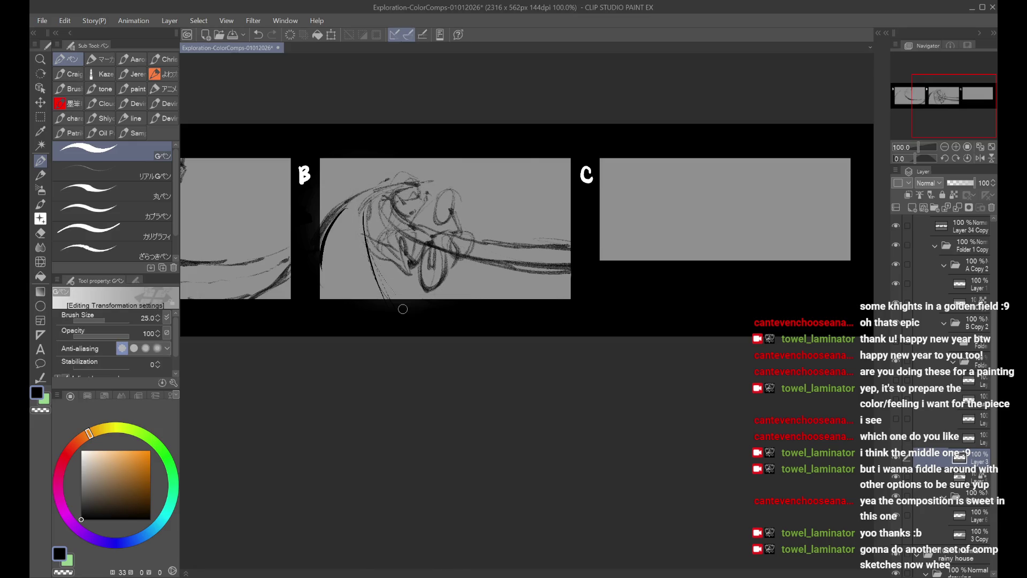
Step: Shrink the bold cyclist sketch and nudge it up and left in panel B
{"action": "left_click", "coordinate": [895, 419]}
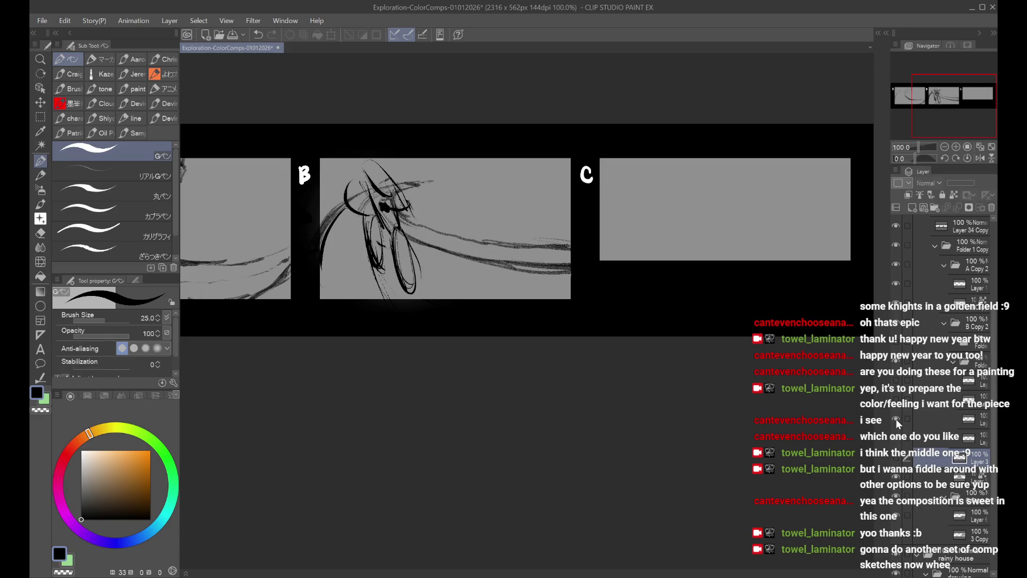
{"action": "left_click", "coordinate": [916, 413]}
{"action": "key", "text": "ctrl+t"}
{"action": "left_click_drag", "start_coordinate": [350, 156], "coordinate": [367, 202]}
{"action": "left_click_drag", "start_coordinate": [396, 246], "coordinate": [392, 241]}
{"action": "left_click", "coordinate": [387, 308]}
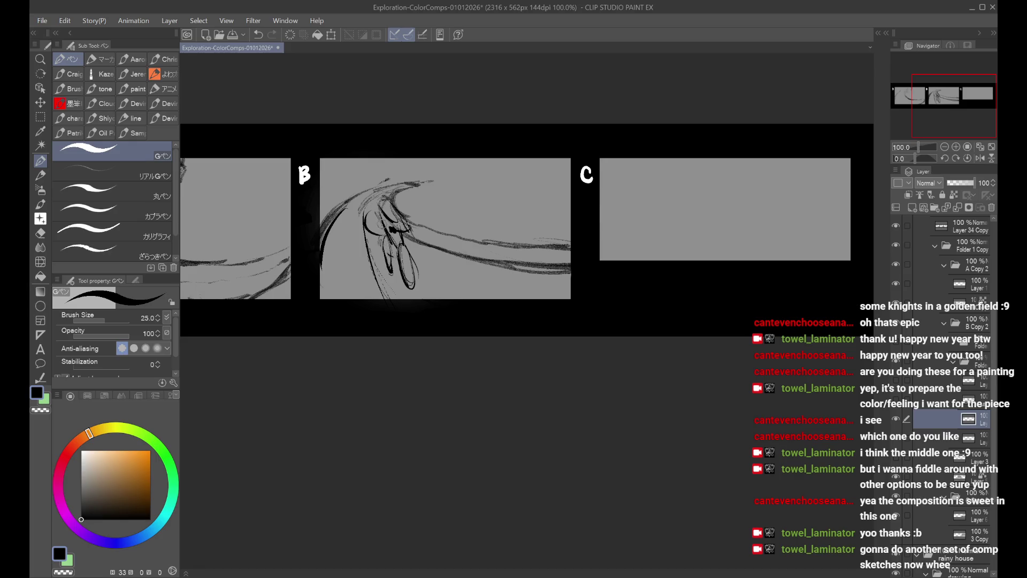
Step: Swap layer visibility to show another bold cyclist sketch over panel B
{"action": "left_click", "coordinate": [896, 419]}
{"action": "left_click", "coordinate": [897, 400]}
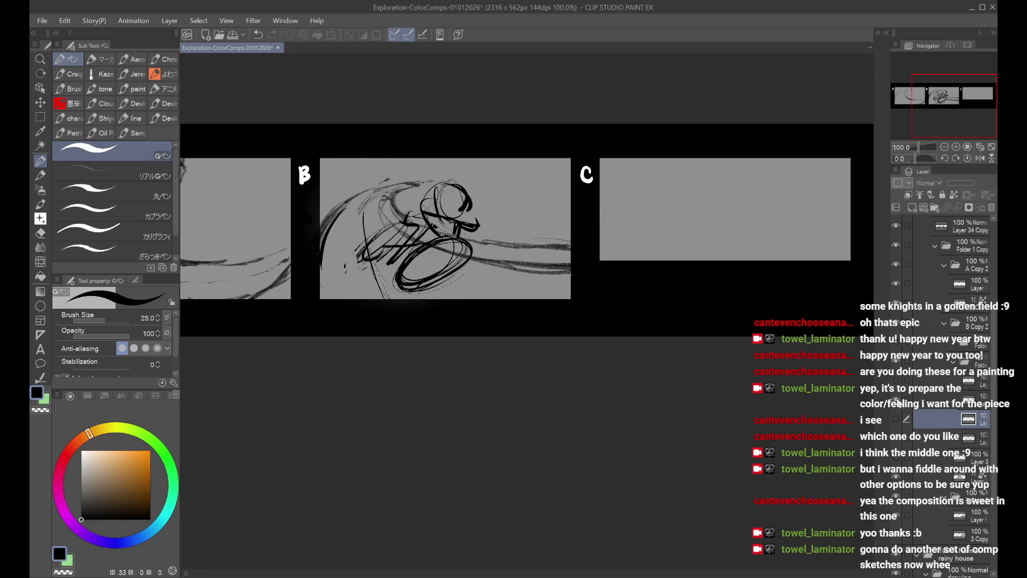
{"action": "left_click", "coordinate": [897, 382]}
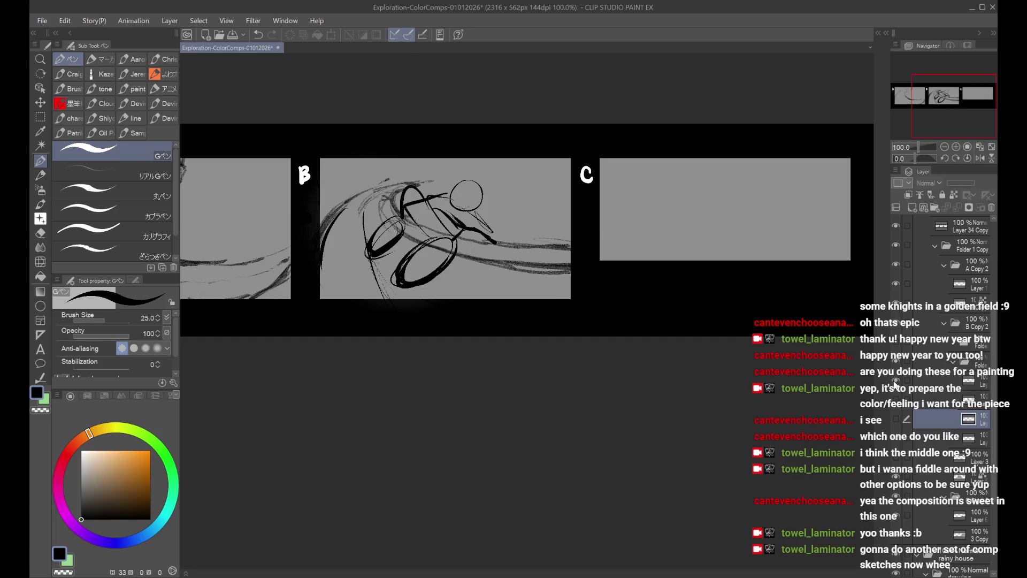
Step: Shrink and reposition the bold cyclist sketch, checking it in the mirrored view
{"action": "left_click", "coordinate": [921, 380]}
{"action": "key", "text": "ctrl+t"}
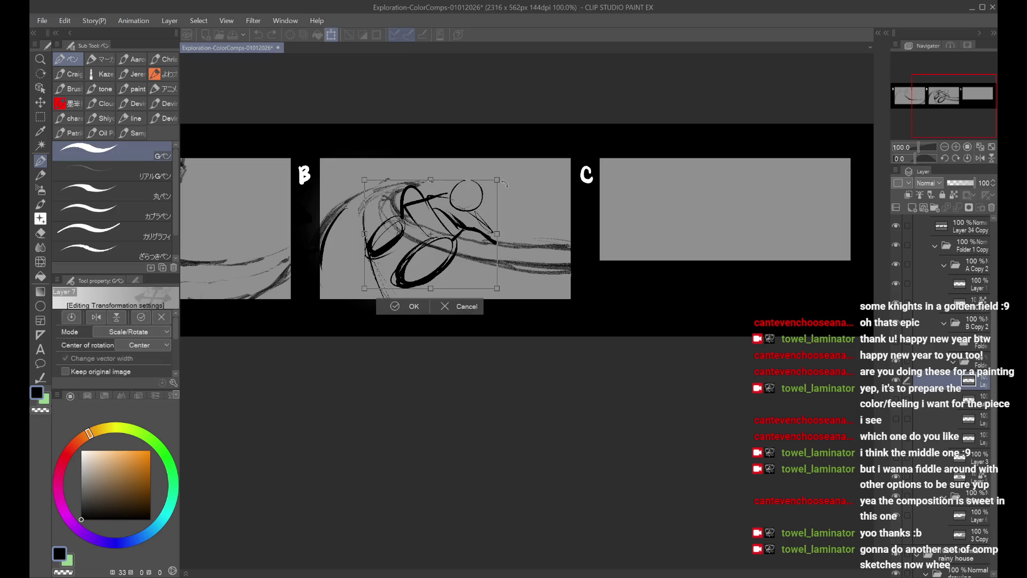
{"action": "mouse_move", "coordinate": [495, 180]}
{"action": "left_mouse_down"}
{"action": "mouse_move", "coordinate": [452, 210]}
{"action": "mouse_move", "coordinate": [452, 230]}
{"action": "left_mouse_up"}
{"action": "key", "text": "h"}
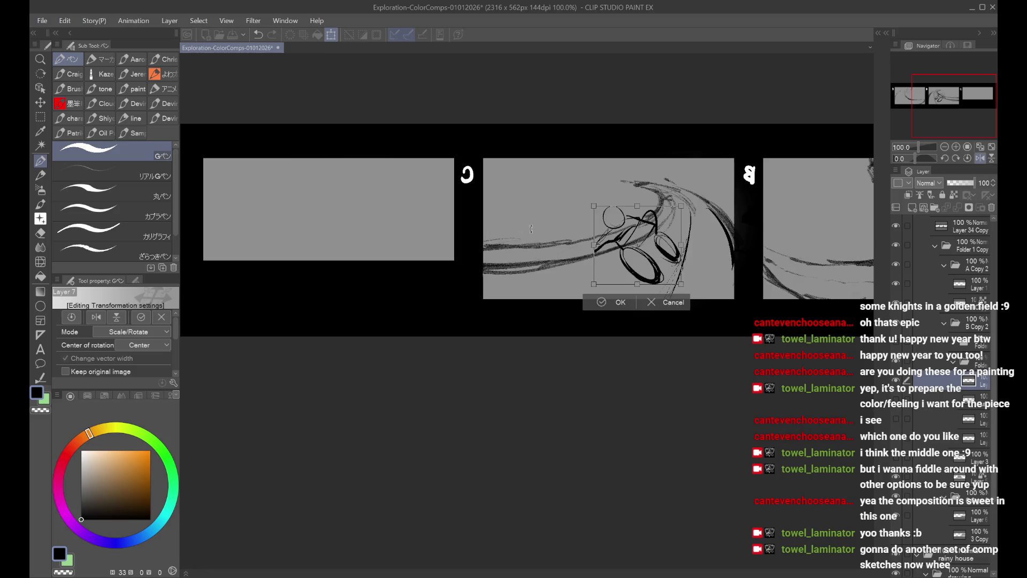
{"action": "mouse_move", "coordinate": [661, 232]}
{"action": "left_mouse_down"}
{"action": "mouse_move", "coordinate": [688, 217]}
{"action": "mouse_move", "coordinate": [648, 244]}
{"action": "left_mouse_up"}
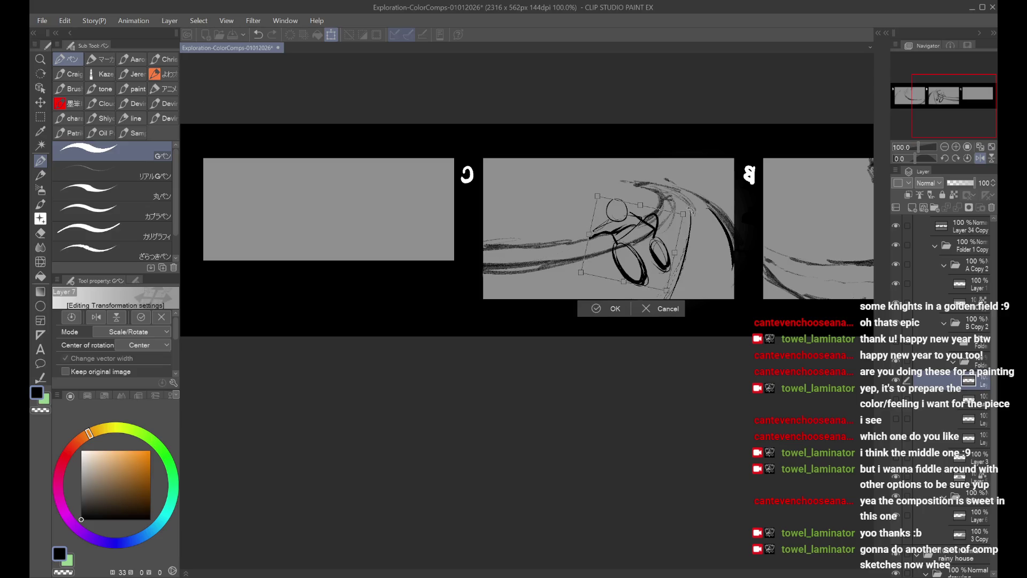
{"action": "key", "text": "h"}
{"action": "mouse_move", "coordinate": [441, 251]}
{"action": "left_mouse_down"}
{"action": "mouse_move", "coordinate": [431, 258]}
{"action": "mouse_move", "coordinate": [442, 249]}
{"action": "left_mouse_up"}
{"action": "left_click", "coordinate": [384, 310]}
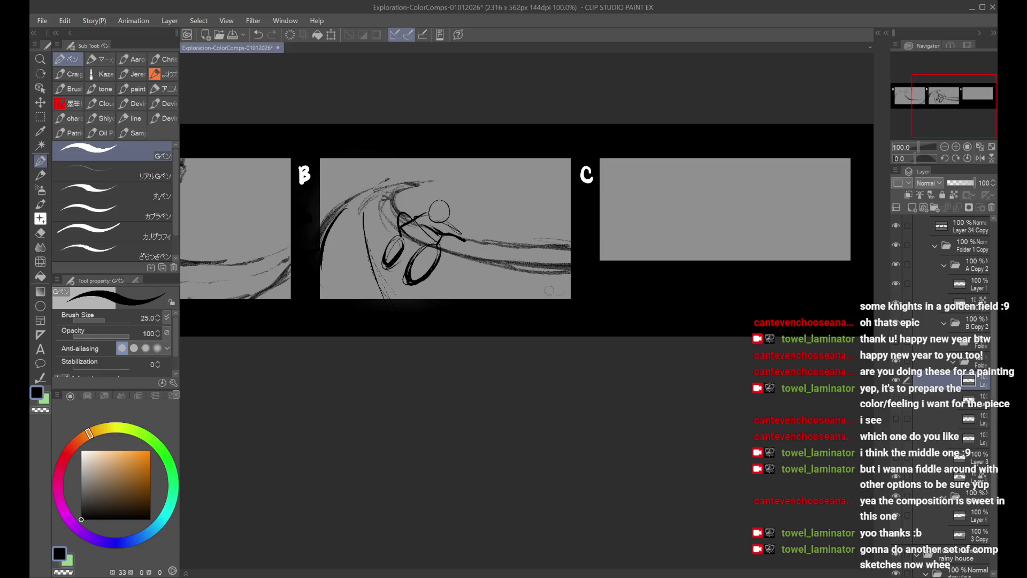
Step: Mirror the view and move the rider sketch slightly to the right
{"action": "key", "text": "h"}
{"action": "key", "text": "ctrl+t"}
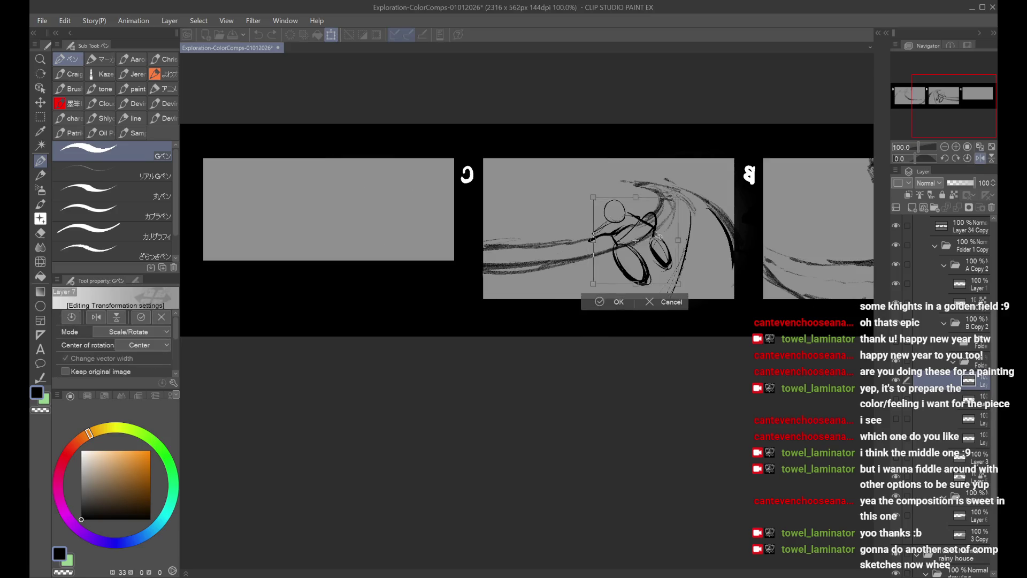
{"action": "left_click_drag", "start_coordinate": [652, 238], "coordinate": [671, 235]}
{"action": "left_click", "coordinate": [629, 301]}
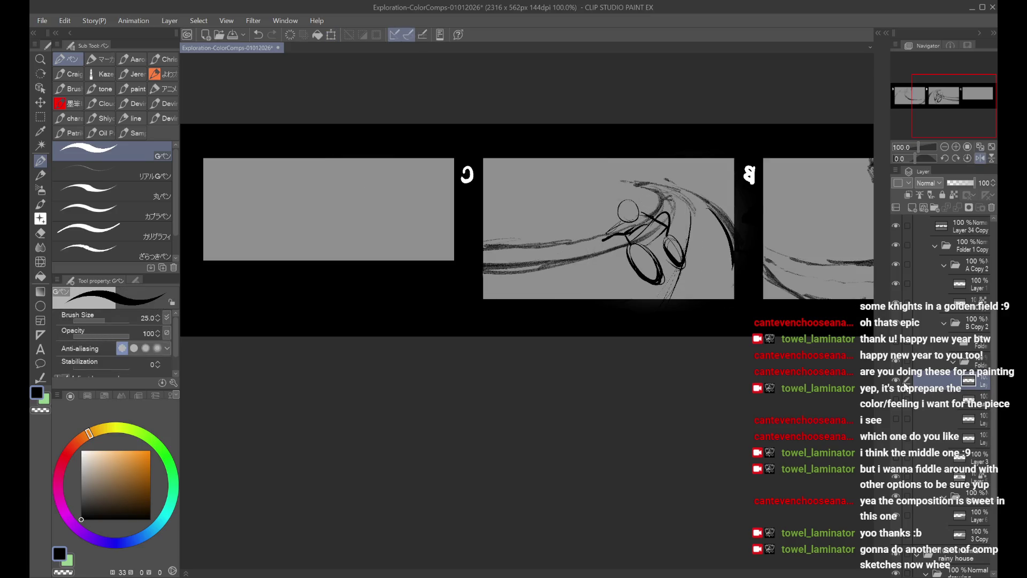
Step: Swap to a different rider sketch and begin transforming the Layer 3 sketch
{"action": "left_click", "coordinate": [898, 475]}
{"action": "left_click", "coordinate": [898, 460]}
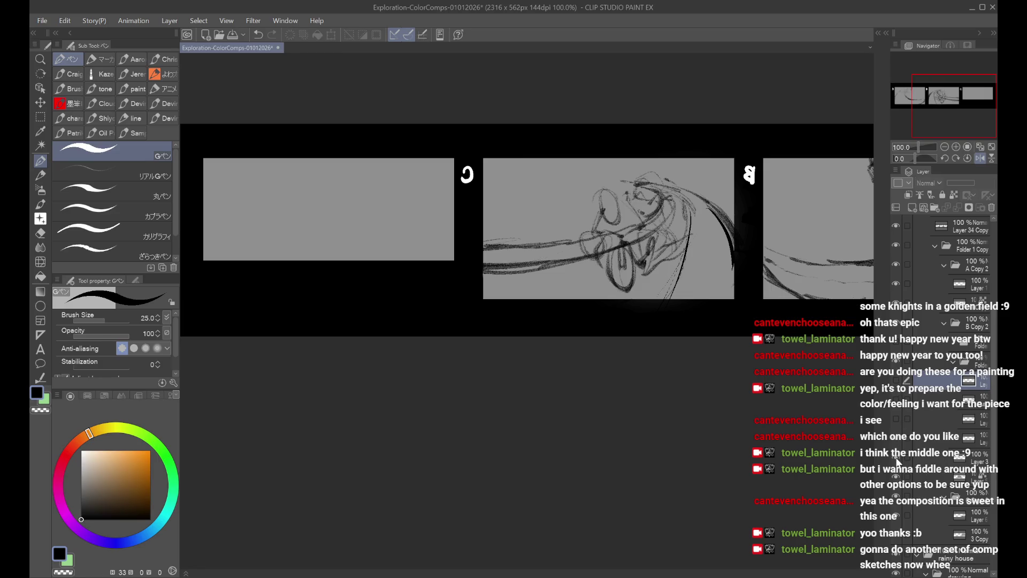
{"action": "left_click", "coordinate": [925, 455]}
{"action": "key", "text": "ctrl+t"}
Step: Resize the Layer 3 rider sketch and return the canvas view to normal orientation
{"action": "mouse_move", "coordinate": [707, 293]}
{"action": "left_mouse_down"}
{"action": "mouse_move", "coordinate": [679, 273]}
{"action": "mouse_move", "coordinate": [698, 277]}
{"action": "mouse_move", "coordinate": [658, 232]}
{"action": "left_mouse_up"}
{"action": "left_click", "coordinate": [602, 280]}
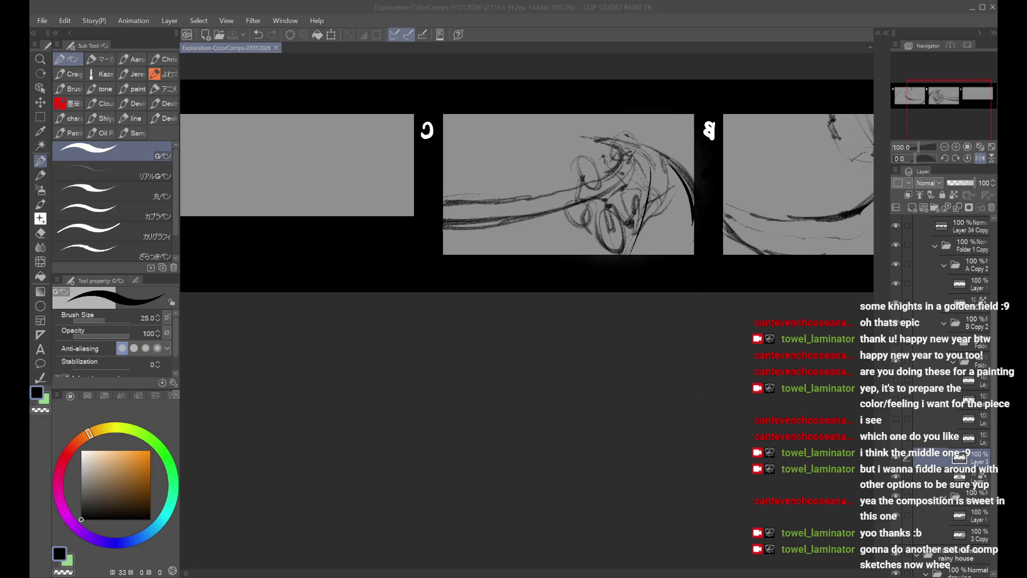
{"action": "key", "text": "h"}
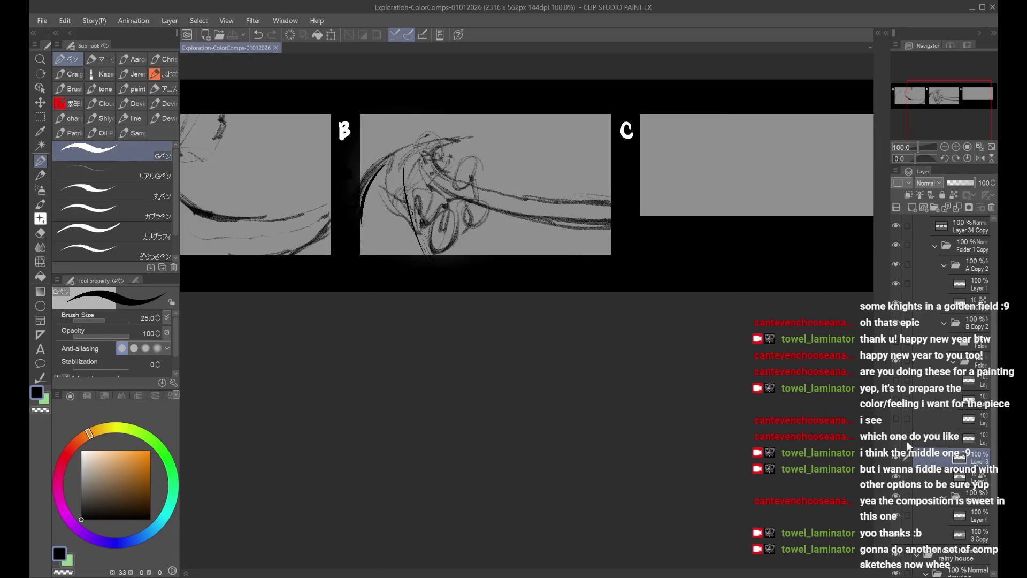
Step: Toggle the rider sketch layers to compare them, ending on the thin rider-on-bicycle sketch
{"action": "left_click", "coordinate": [897, 459]}
{"action": "left_click", "coordinate": [896, 459]}
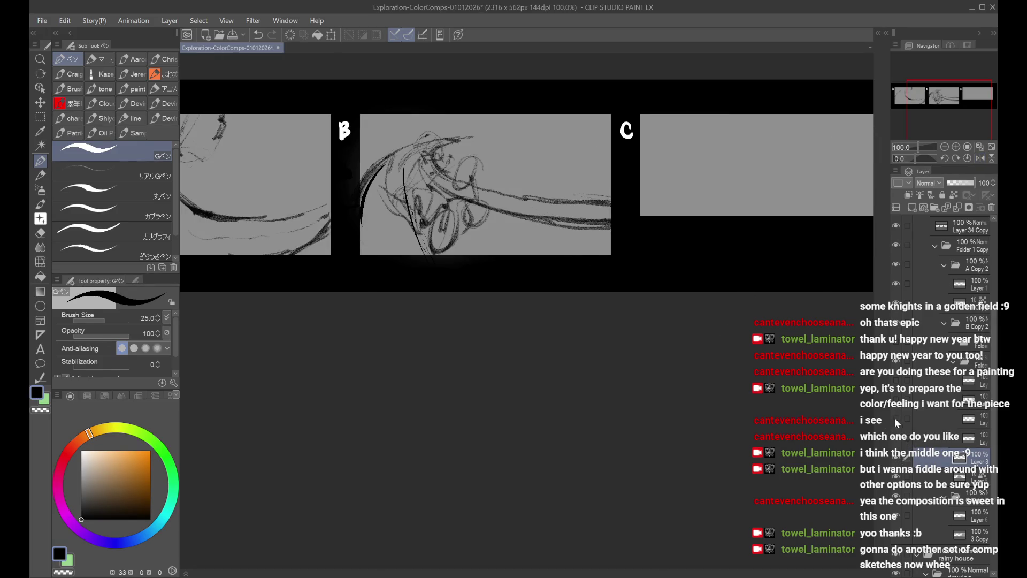
{"action": "left_click", "coordinate": [896, 420]}
{"action": "left_click", "coordinate": [897, 459]}
{"action": "left_click", "coordinate": [896, 420]}
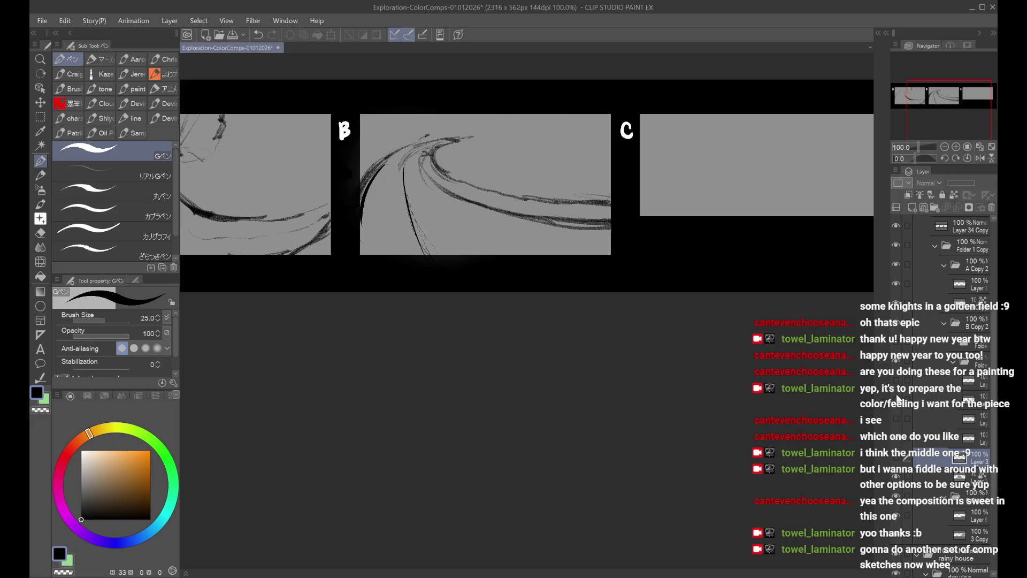
{"action": "left_click", "coordinate": [897, 400]}
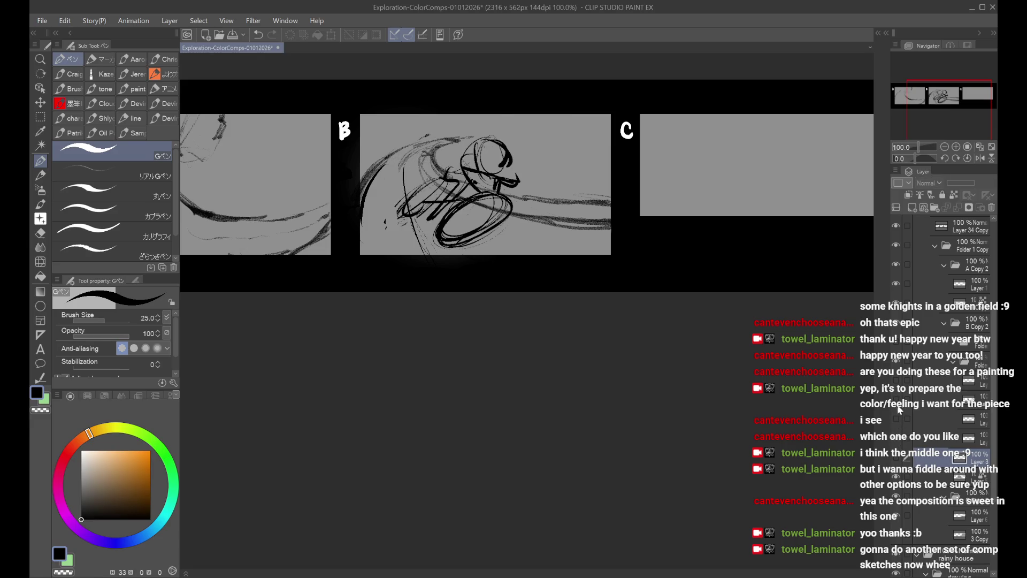
{"action": "left_click", "coordinate": [896, 400]}
{"action": "left_click", "coordinate": [897, 420]}
{"action": "left_click", "coordinate": [896, 381]}
{"action": "left_click", "coordinate": [897, 381]}
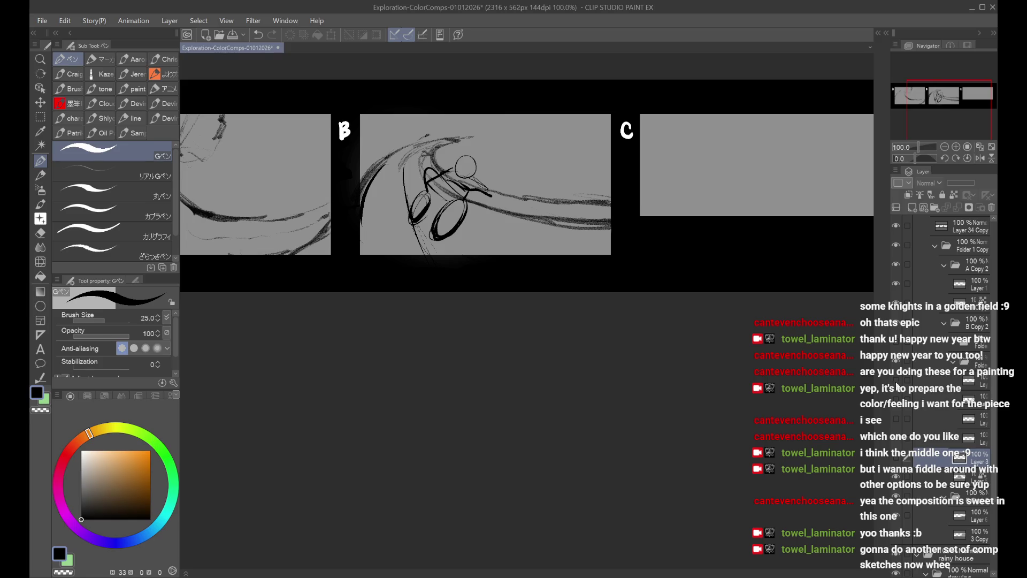
{"action": "left_click", "coordinate": [897, 420]}
{"action": "left_click", "coordinate": [897, 415]}
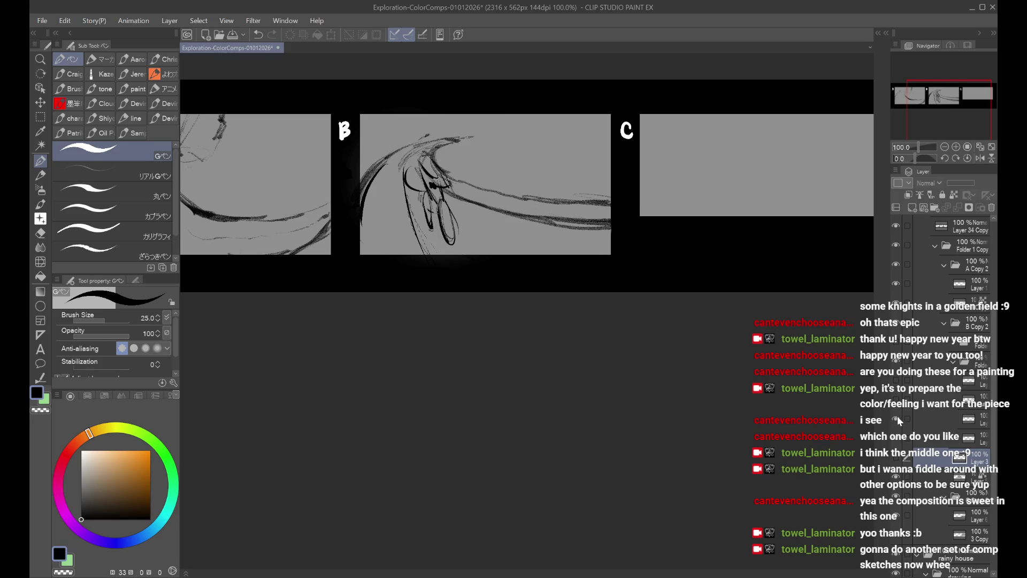
Step: Show the denser rider sketch instead of the thin one and add a new layer
{"action": "left_click", "coordinate": [897, 416]}
{"action": "left_click", "coordinate": [897, 458]}
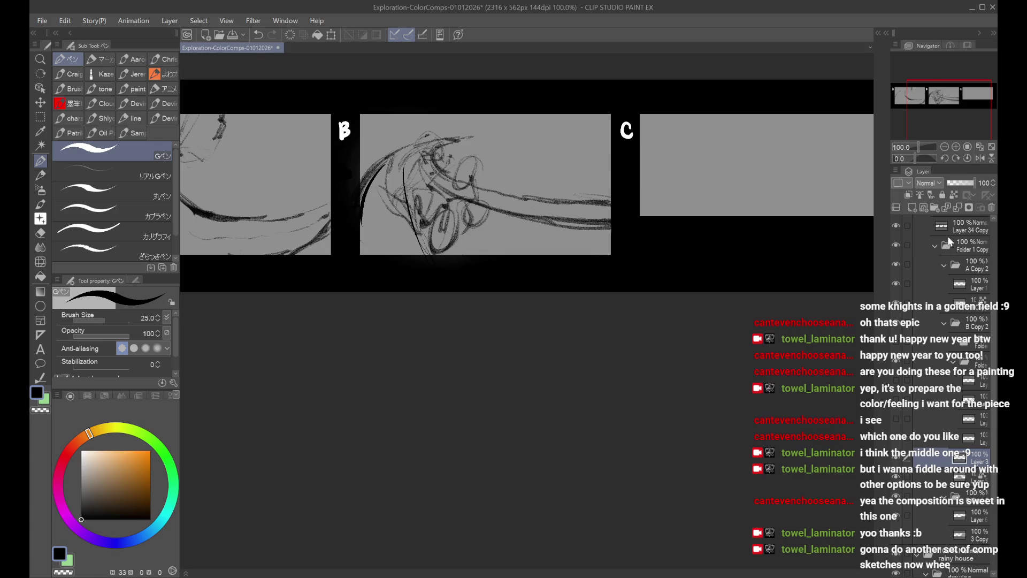
{"action": "left_click", "coordinate": [918, 211]}
Step: Try dark G-pen strokes and an oval around the rider's wheel, undoing the attempts
{"action": "left_click_drag", "start_coordinate": [442, 200], "coordinate": [437, 250]}
{"action": "key", "text": "ctrl+z"}
{"action": "key", "text": "ctrl+z"}
{"action": "key", "text": "ctrl+z"}
{"action": "left_click_drag", "start_coordinate": [454, 197], "coordinate": [438, 251]}
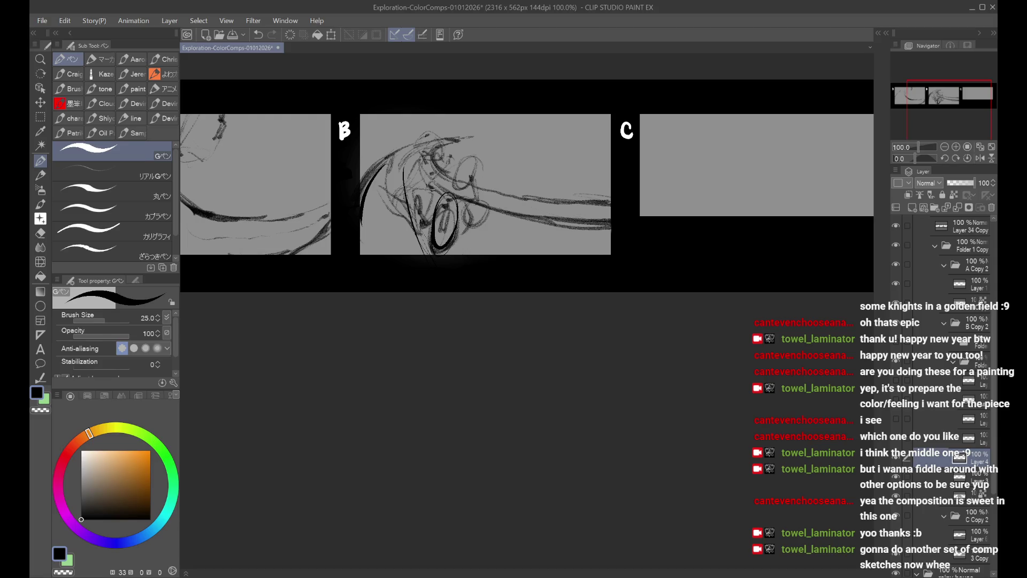
{"action": "key", "text": "ctrl+z"}
{"action": "mouse_move", "coordinate": [418, 175]}
{"action": "left_mouse_down"}
{"action": "mouse_move", "coordinate": [415, 229]}
{"action": "mouse_move", "coordinate": [406, 157]}
{"action": "left_mouse_up"}
{"action": "key", "text": "ctrl+z"}
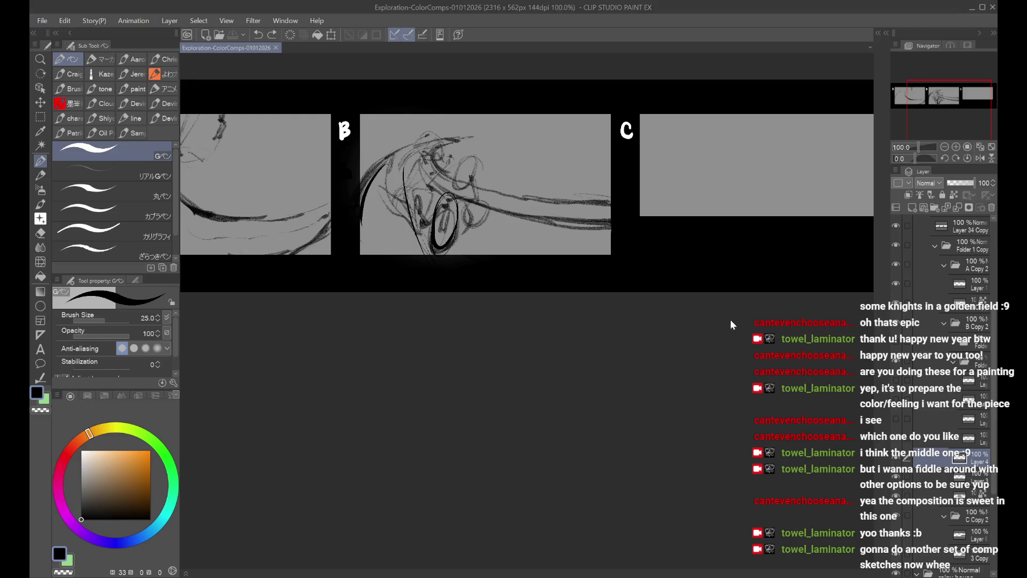
Step: Hide panel B's dark oval, sweeping strokes and rider sketch layers, then select Layer 3
{"action": "scroll", "coordinate": [473, 292], "scroll_direction": "down", "scroll_amount": 1}
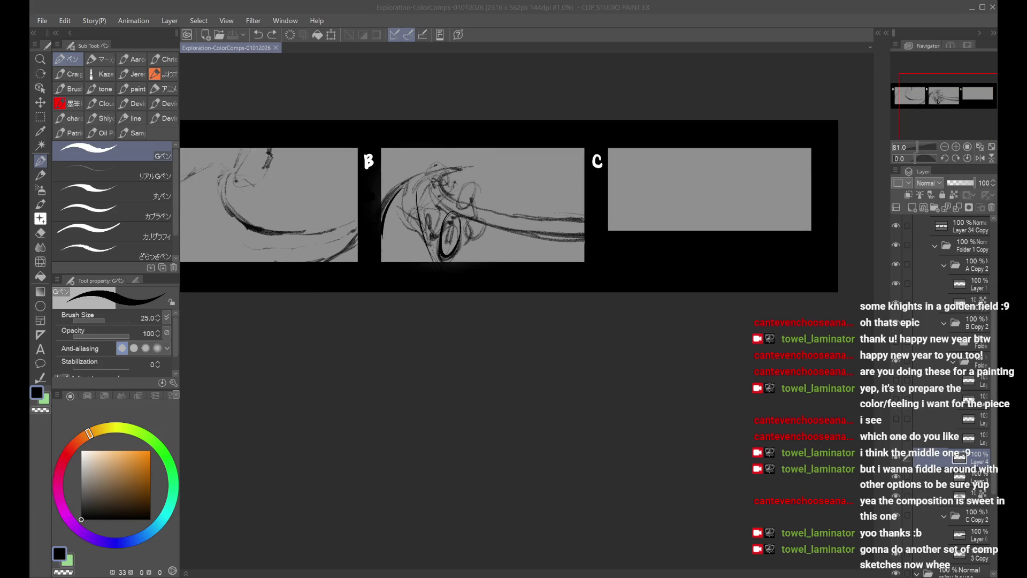
{"action": "left_click_drag", "start_coordinate": [952, 109], "coordinate": [937, 107]}
{"action": "left_click", "coordinate": [901, 459]}
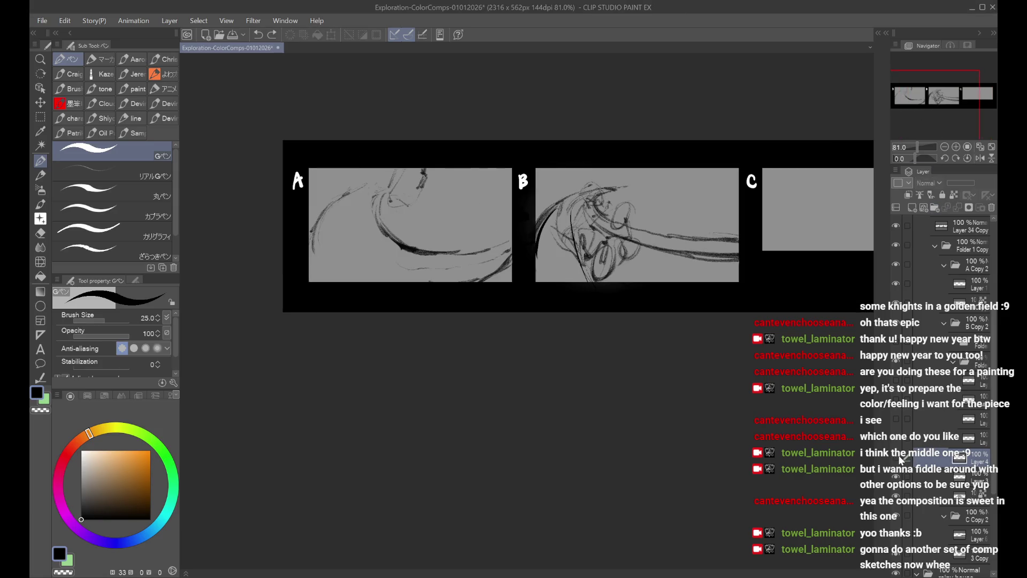
{"action": "left_click", "coordinate": [895, 369]}
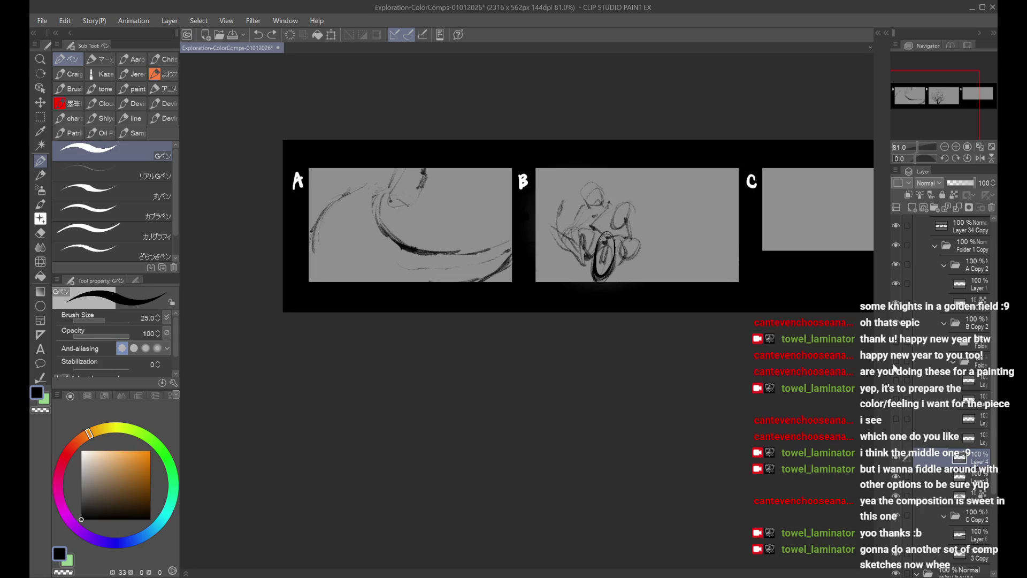
{"action": "left_click", "coordinate": [897, 469]}
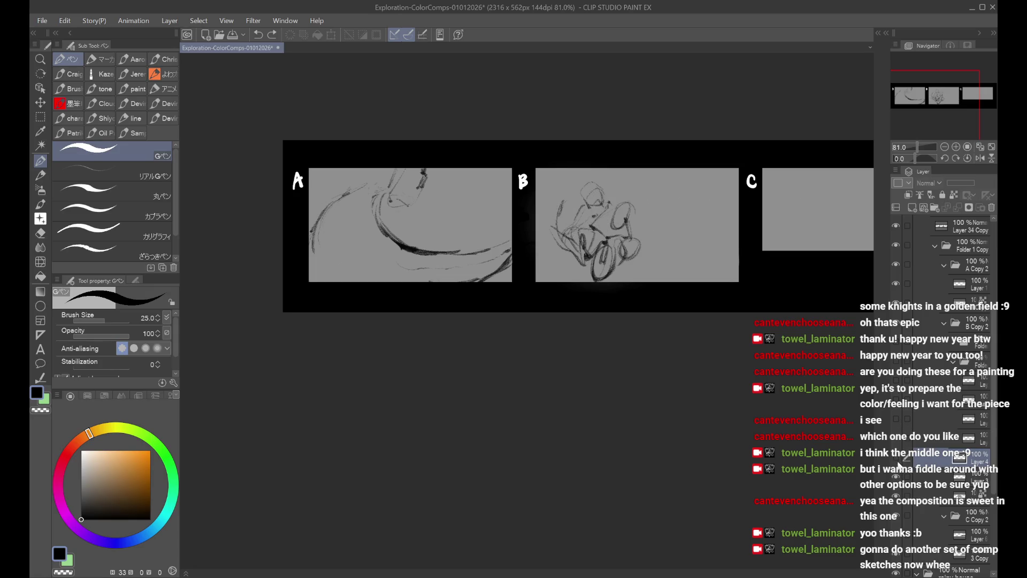
{"action": "left_click", "coordinate": [897, 469]}
{"action": "left_click", "coordinate": [957, 209]}
{"action": "left_click", "coordinate": [897, 455]}
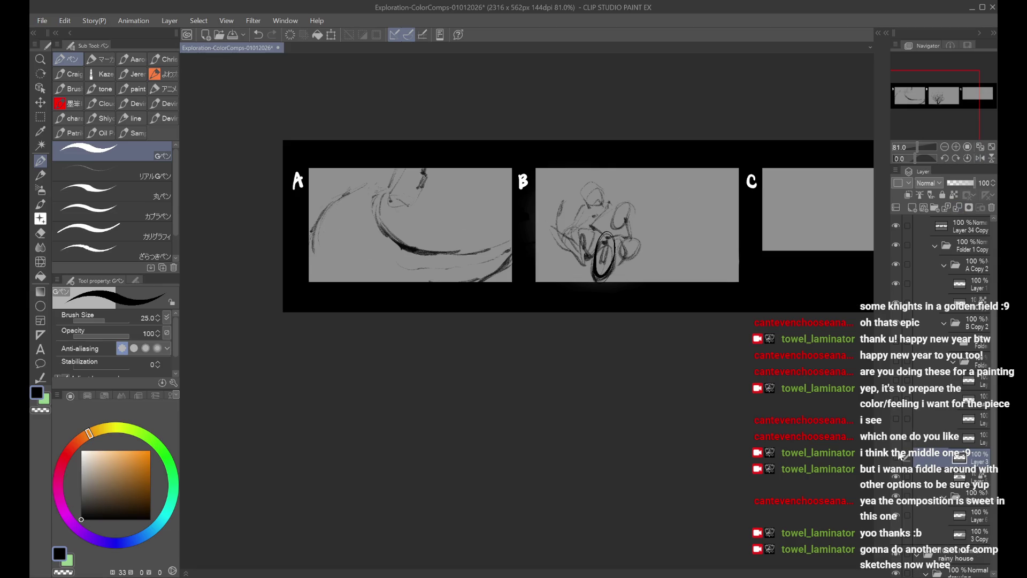
{"action": "scroll", "coordinate": [648, 225], "scroll_direction": "up", "scroll_amount": 2}
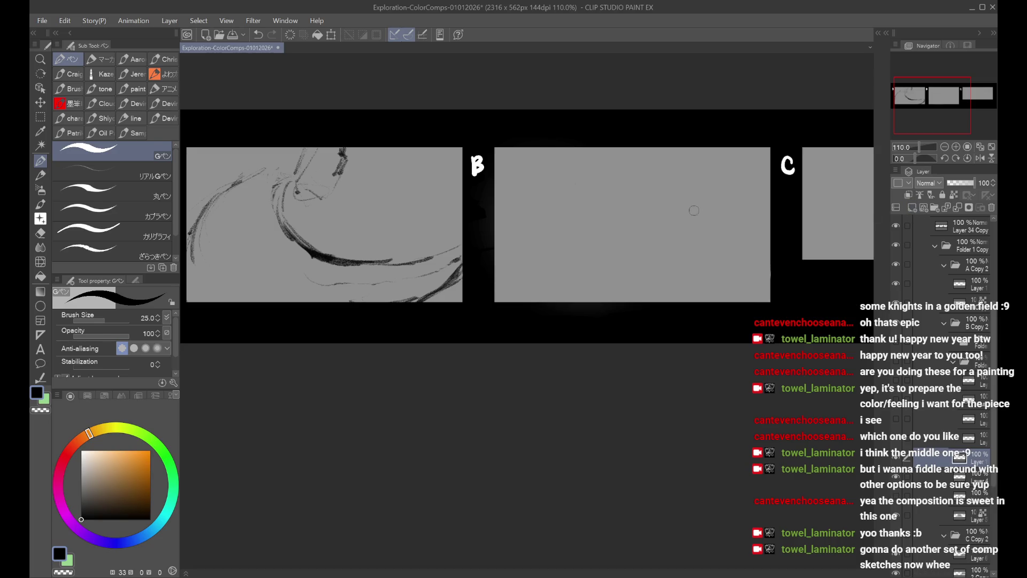
Step: Sketch a bicycle wheel and rider's head and torso in panel B, redrawing rejected strokes
{"action": "left_click_drag", "start_coordinate": [671, 206], "coordinate": [633, 186]}
{"action": "mouse_move", "coordinate": [535, 178]}
{"action": "left_mouse_down"}
{"action": "mouse_move", "coordinate": [533, 224]}
{"action": "mouse_move", "coordinate": [533, 199]}
{"action": "mouse_move", "coordinate": [559, 187]}
{"action": "mouse_move", "coordinate": [556, 214]}
{"action": "left_mouse_up"}
{"action": "key", "text": "ctrl+z"}
{"action": "mouse_move", "coordinate": [563, 164]}
{"action": "left_mouse_down"}
{"action": "mouse_move", "coordinate": [559, 224]}
{"action": "mouse_move", "coordinate": [565, 167]}
{"action": "left_mouse_up"}
{"action": "key", "text": "ctrl+z"}
{"action": "key", "text": "ctrl+z"}
{"action": "key", "text": "ctrl+z"}
{"action": "key", "text": "ctrl+z"}
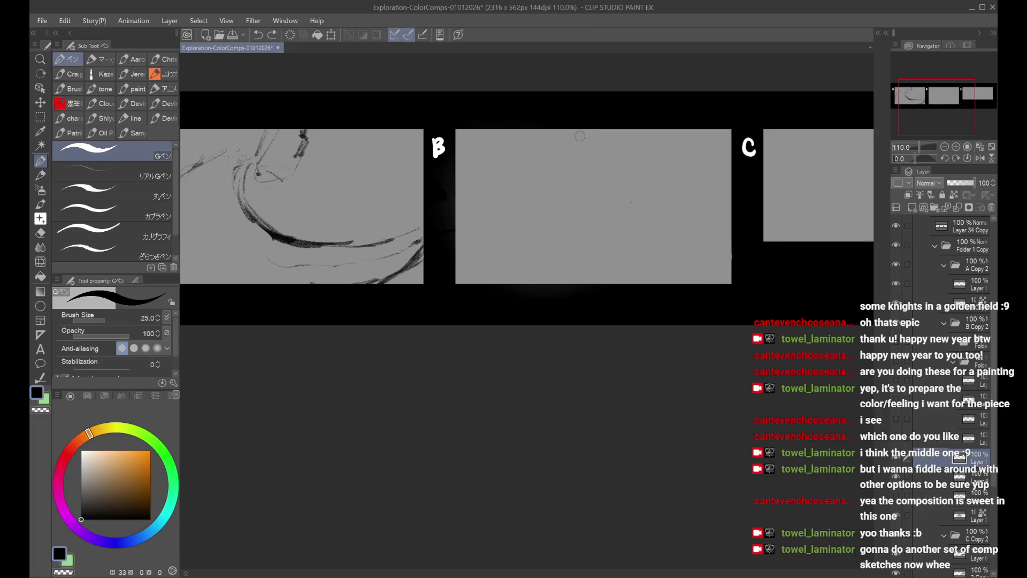
{"action": "mouse_move", "coordinate": [610, 183]}
{"action": "left_mouse_down"}
{"action": "mouse_move", "coordinate": [595, 198]}
{"action": "mouse_move", "coordinate": [609, 182]}
{"action": "mouse_move", "coordinate": [633, 186]}
{"action": "mouse_move", "coordinate": [622, 160]}
{"action": "mouse_move", "coordinate": [604, 156]}
{"action": "left_mouse_up"}
{"action": "key", "text": "ctrl+z"}
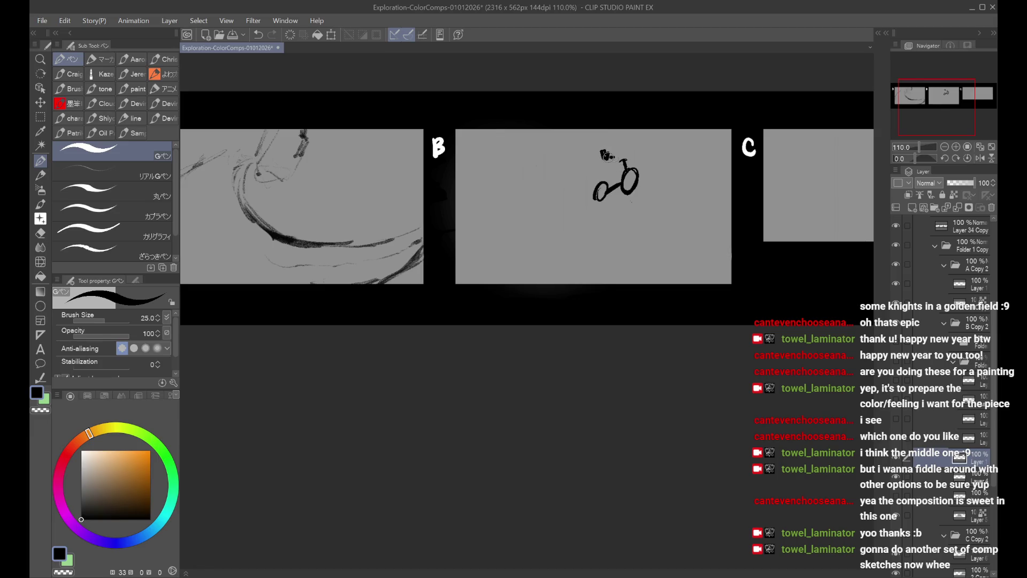
{"action": "key", "text": "ctrl+z"}
{"action": "left_click_drag", "start_coordinate": [598, 159], "coordinate": [602, 160]}
{"action": "left_click_drag", "start_coordinate": [589, 166], "coordinate": [575, 174]}
{"action": "key", "text": "ctrl+z"}
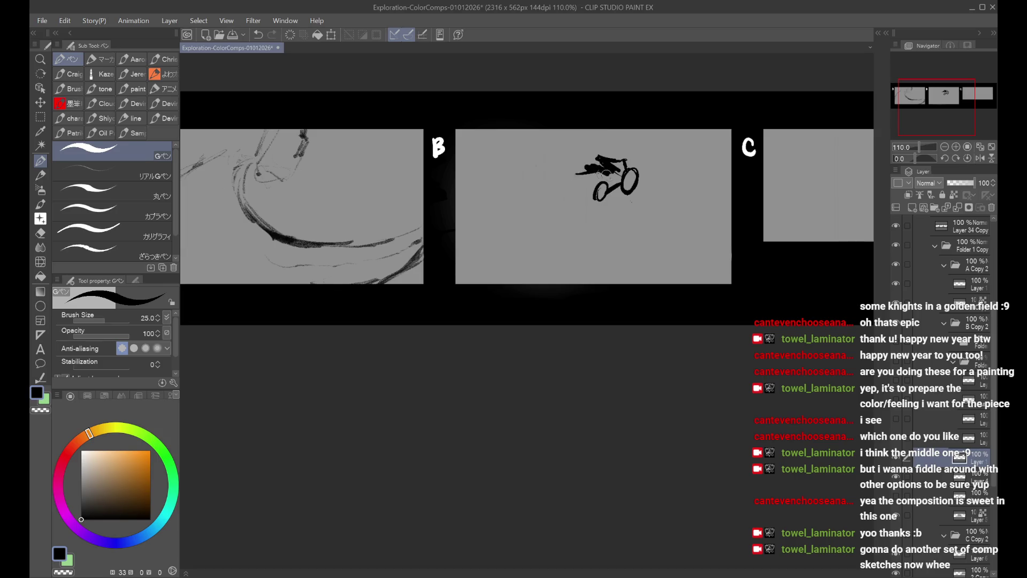
{"action": "left_click_drag", "start_coordinate": [612, 171], "coordinate": [614, 193]}
Step: Flip the canvas to check the cyclist, erase the stray reaching stroke, and rework the torso
{"action": "key", "text": "h"}
{"action": "key", "text": "h"}
{"action": "key", "text": "c"}
{"action": "mouse_move", "coordinate": [589, 165]}
{"action": "left_mouse_down"}
{"action": "mouse_move", "coordinate": [578, 175]}
{"action": "mouse_move", "coordinate": [595, 170]}
{"action": "left_mouse_up"}
{"action": "key", "text": "c"}
{"action": "mouse_move", "coordinate": [606, 174]}
{"action": "left_mouse_down"}
{"action": "mouse_move", "coordinate": [607, 185]}
{"action": "mouse_move", "coordinate": [603, 153]}
{"action": "mouse_move", "coordinate": [630, 186]}
{"action": "mouse_move", "coordinate": [637, 169]}
{"action": "mouse_move", "coordinate": [599, 198]}
{"action": "left_mouse_up"}
{"action": "key", "text": "ctrl+z"}
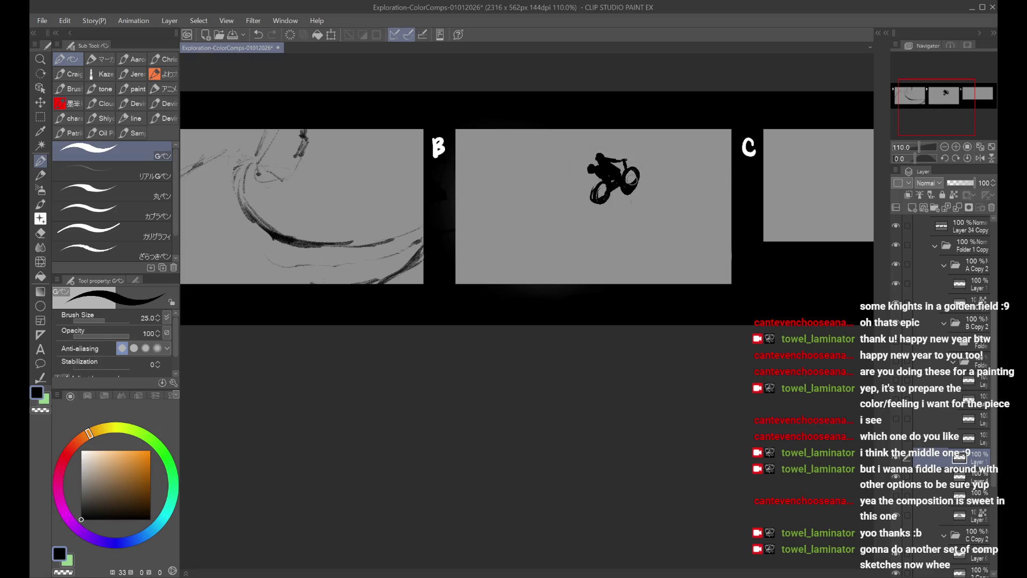
{"action": "key", "text": "c"}
{"action": "key", "text": "c"}
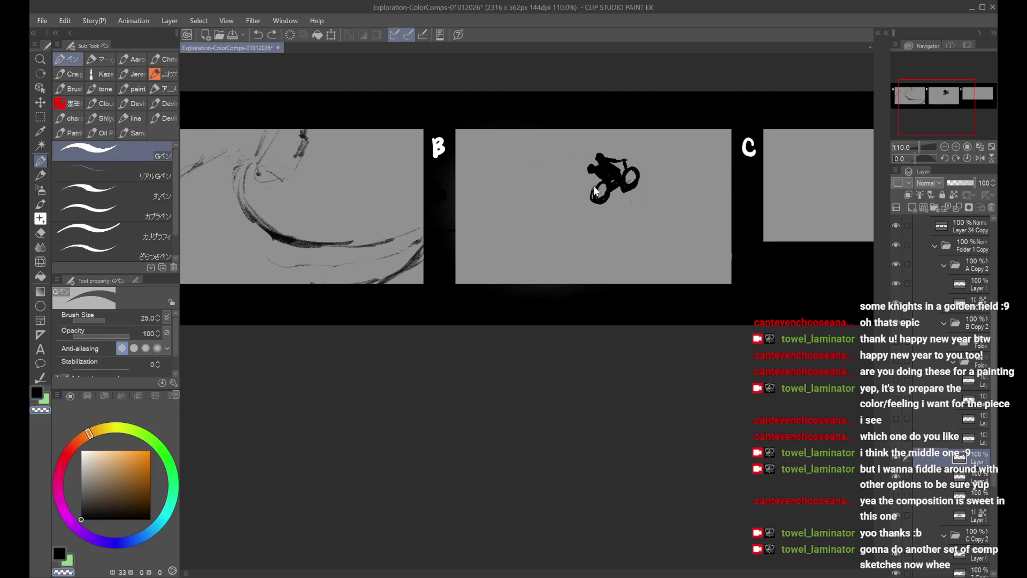
Step: Shrink the cyclist slightly and move it up and to the right
{"action": "key", "text": "ctrl+t"}
{"action": "left_click_drag", "start_coordinate": [610, 203], "coordinate": [640, 174]}
{"action": "left_click", "coordinate": [593, 215]}
{"action": "key", "text": "ctrl+t"}
{"action": "left_click", "coordinate": [594, 215]}
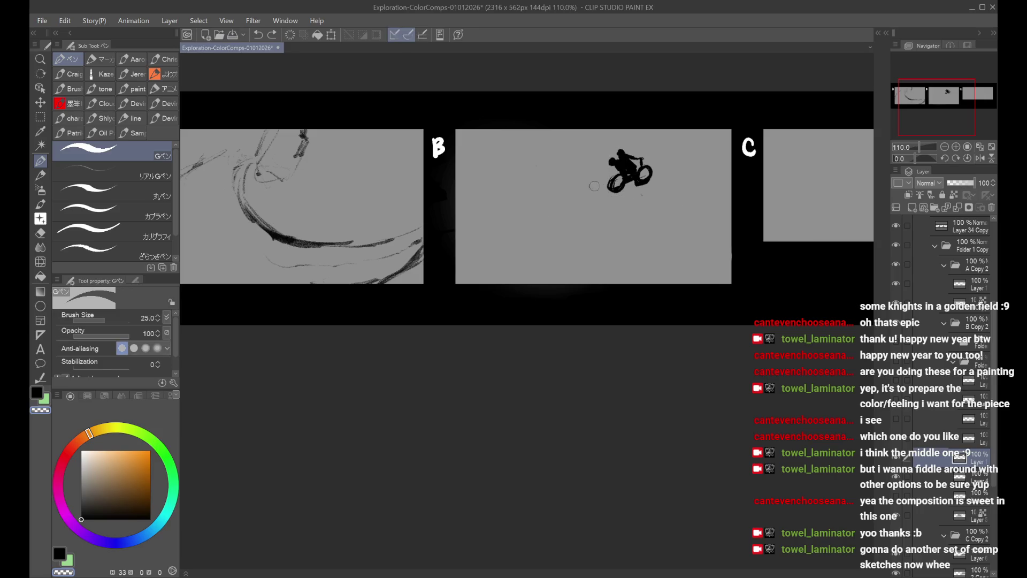
Step: Draw a road line running down-left from the cyclist toward the panel edge
{"action": "left_click_drag", "start_coordinate": [593, 186], "coordinate": [545, 215]}
{"action": "key", "text": "ctrl+z"}
{"action": "left_click_drag", "start_coordinate": [591, 187], "coordinate": [523, 222]}
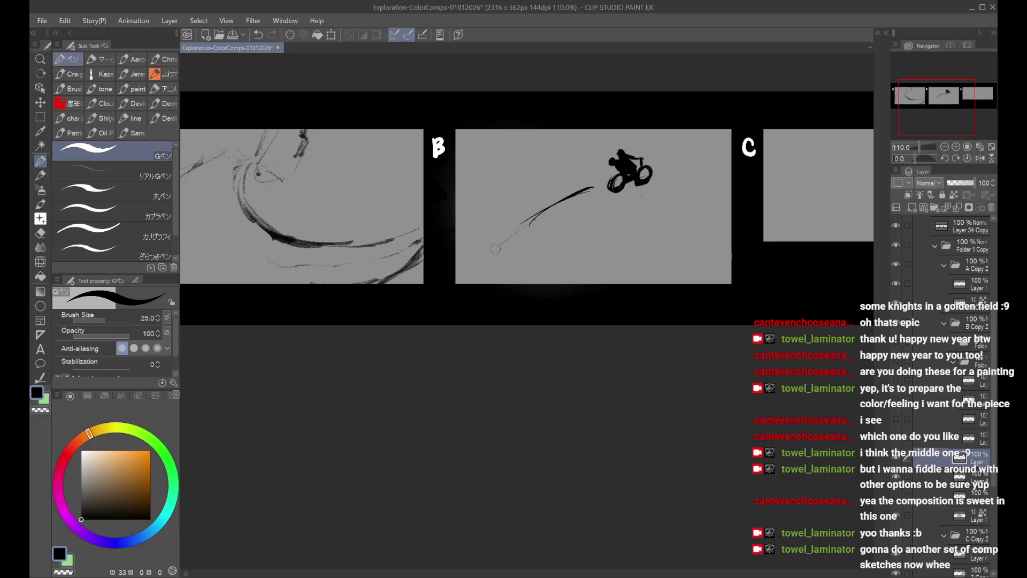
{"action": "left_click_drag", "start_coordinate": [671, 175], "coordinate": [682, 176]}
{"action": "left_click_drag", "start_coordinate": [507, 241], "coordinate": [455, 262]}
{"action": "key", "text": "ctrl+z"}
Step: Draw a ramp rising to a peak at lower left, then hide the sketch and add a layer
{"action": "key", "text": "ctrl+z"}
{"action": "mouse_move", "coordinate": [513, 220]}
{"action": "left_mouse_down"}
{"action": "mouse_move", "coordinate": [456, 262]}
{"action": "mouse_move", "coordinate": [505, 243]}
{"action": "mouse_move", "coordinate": [494, 258]}
{"action": "mouse_move", "coordinate": [454, 265]}
{"action": "left_mouse_up"}
{"action": "key", "text": "ctrl+z"}
{"action": "key", "text": "ctrl+z"}
{"action": "key", "text": "ctrl+z"}
{"action": "mouse_move", "coordinate": [505, 241]}
{"action": "left_mouse_down"}
{"action": "mouse_move", "coordinate": [465, 267]}
{"action": "mouse_move", "coordinate": [519, 247]}
{"action": "left_mouse_up"}
{"action": "key", "text": "ctrl+z"}
{"action": "key", "text": "ctrl+z"}
{"action": "key", "text": "ctrl+z"}
{"action": "mouse_move", "coordinate": [459, 282]}
{"action": "left_mouse_down"}
{"action": "mouse_move", "coordinate": [522, 246]}
{"action": "mouse_move", "coordinate": [523, 284]}
{"action": "left_mouse_up"}
{"action": "mouse_move", "coordinate": [675, 252]}
{"action": "left_mouse_down"}
{"action": "mouse_move", "coordinate": [675, 283]}
{"action": "mouse_move", "coordinate": [730, 265]}
{"action": "left_mouse_up"}
{"action": "key", "text": "ctrl+z"}
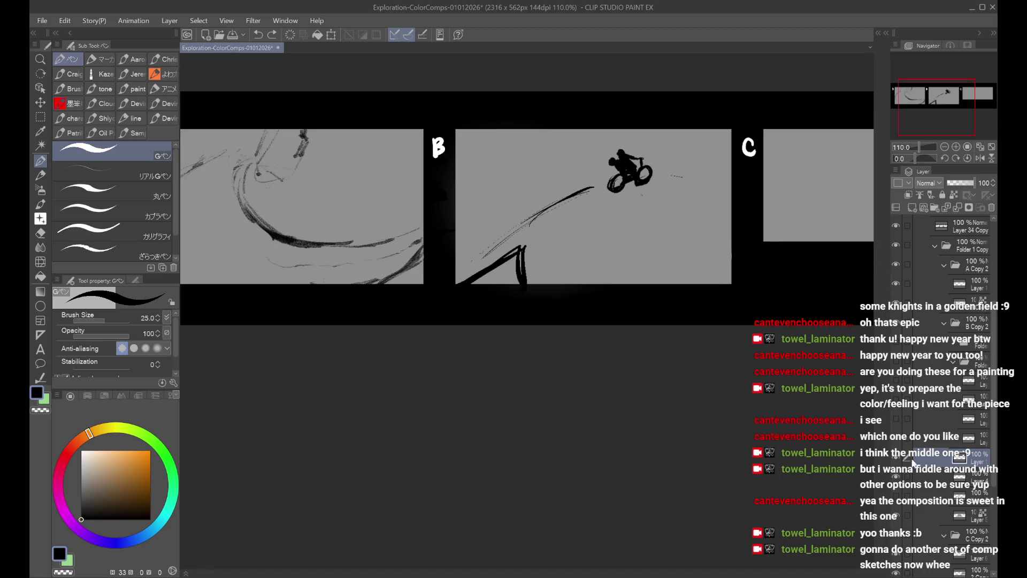
{"action": "left_click", "coordinate": [897, 459]}
{"action": "left_click", "coordinate": [913, 208]}
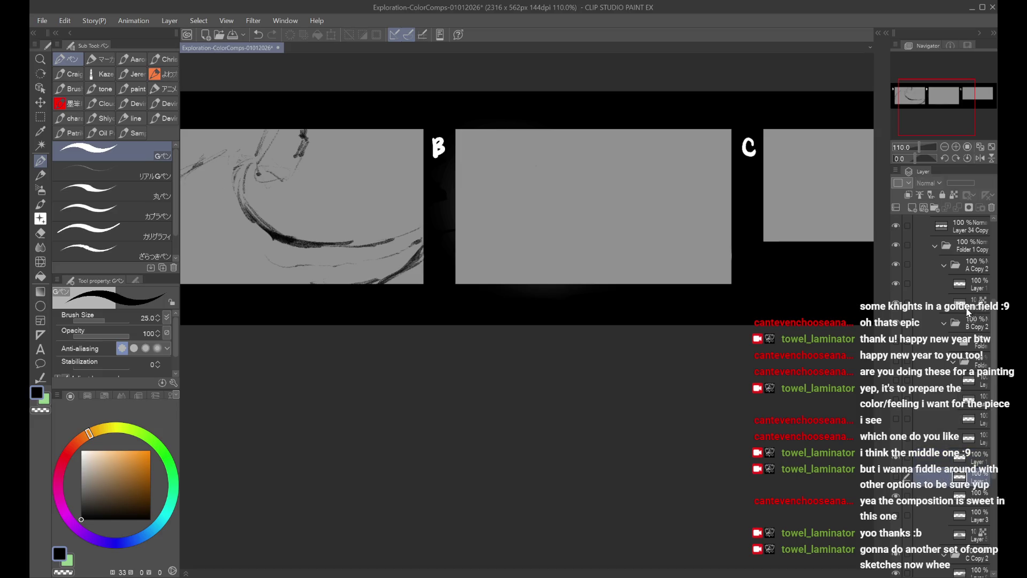
Step: Move Layer 10 under Folder 1 Copy and briefly show, then re-hide, the cyclist sketch
{"action": "left_click_drag", "start_coordinate": [967, 313], "coordinate": [967, 320]}
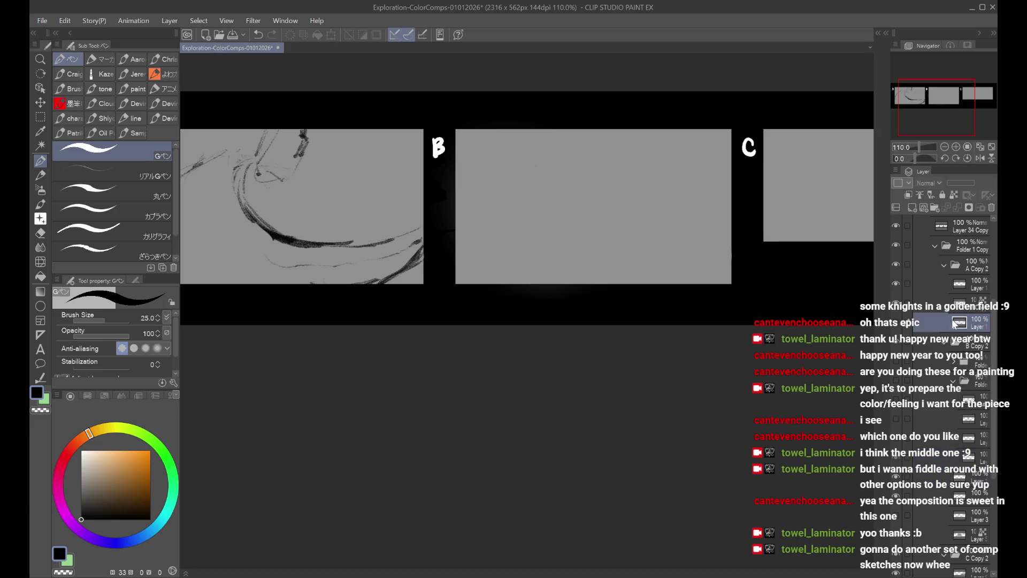
{"action": "left_click_drag", "start_coordinate": [967, 322], "coordinate": [976, 262]}
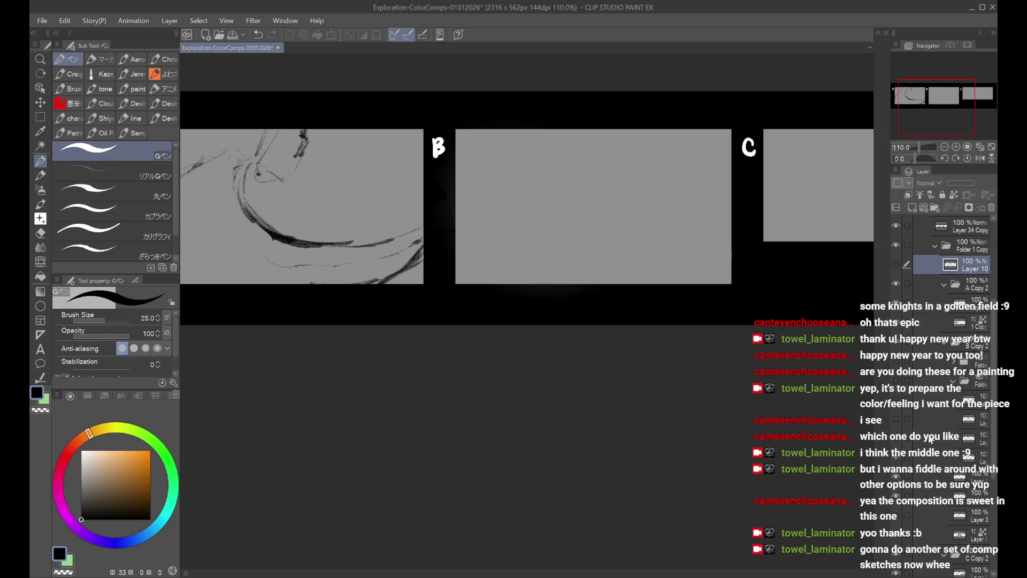
{"action": "left_click", "coordinate": [927, 438]}
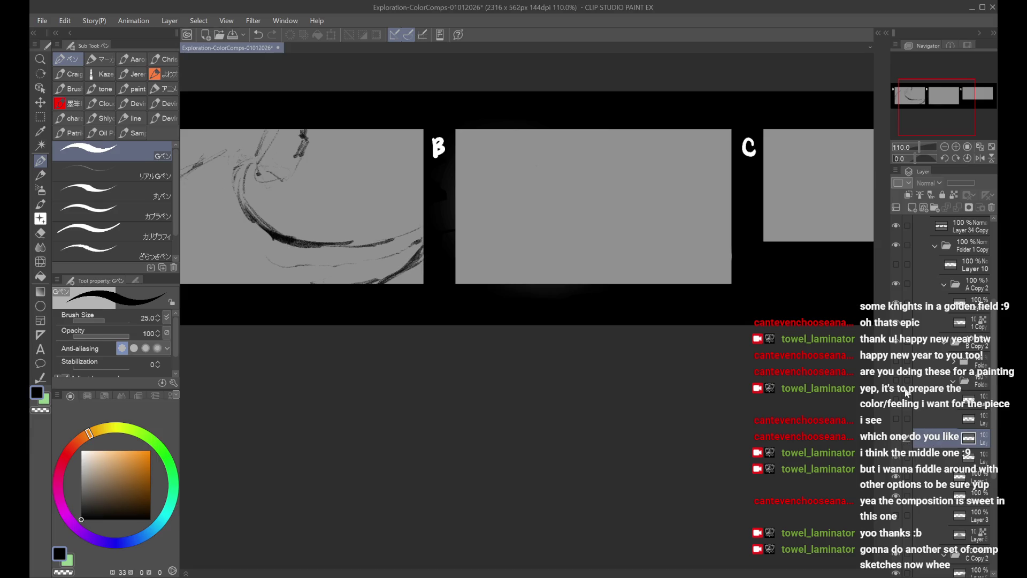
{"action": "left_click", "coordinate": [900, 387]}
{"action": "left_click", "coordinate": [901, 434]}
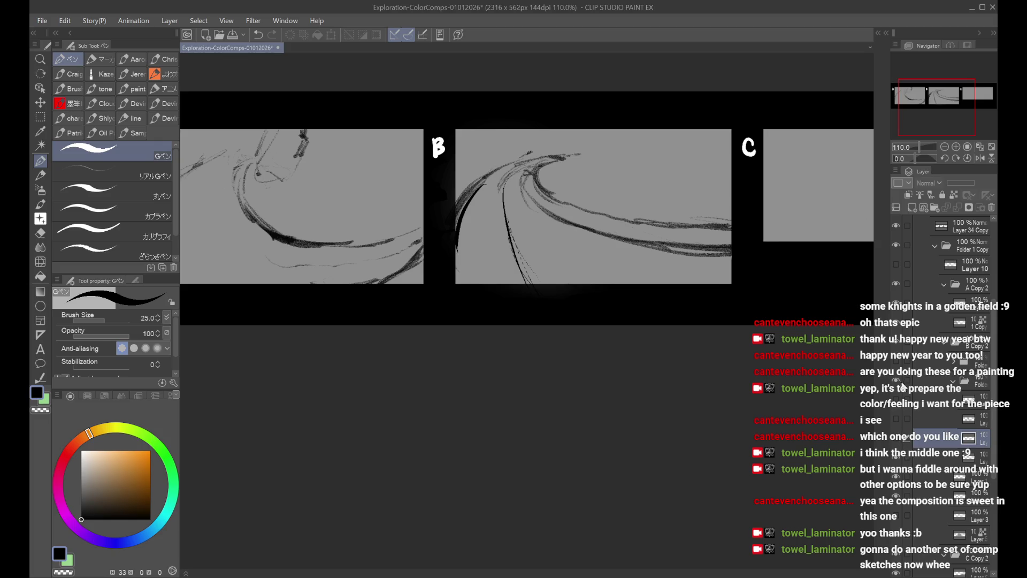
Step: Fade the curved road strokes layer to 30% opacity and add a new layer above it
{"action": "left_click", "coordinate": [958, 457]}
{"action": "left_click", "coordinate": [957, 184]}
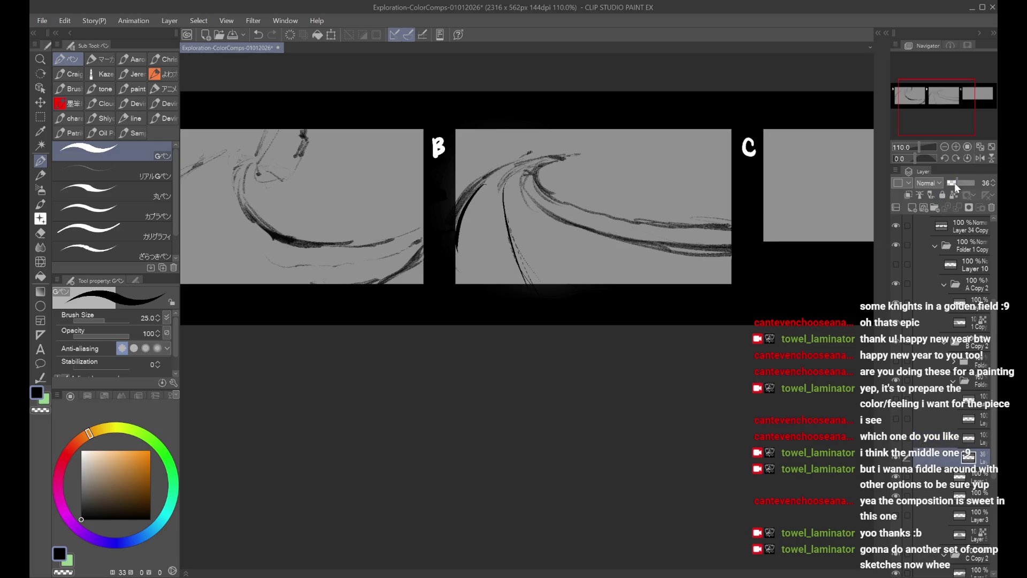
{"action": "left_click", "coordinate": [912, 208]}
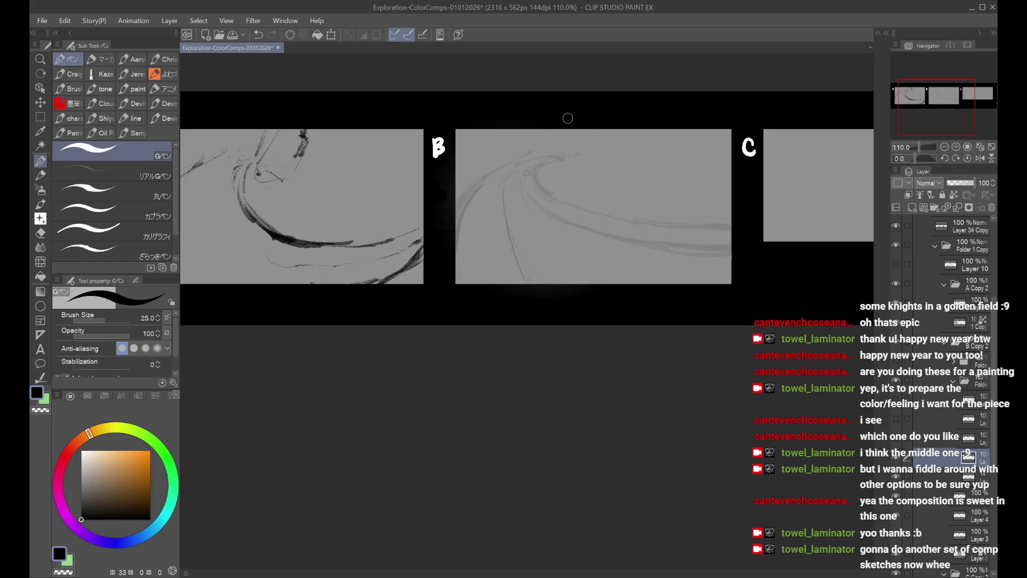
{"action": "mouse_move", "coordinate": [514, 150]}
{"action": "left_mouse_down"}
{"action": "mouse_move", "coordinate": [510, 156]}
{"action": "mouse_move", "coordinate": [551, 143]}
{"action": "mouse_move", "coordinate": [505, 160]}
{"action": "mouse_move", "coordinate": [543, 170]}
{"action": "mouse_move", "coordinate": [541, 146]}
{"action": "mouse_move", "coordinate": [543, 162]}
{"action": "mouse_move", "coordinate": [514, 173]}
{"action": "mouse_move", "coordinate": [541, 146]}
{"action": "mouse_move", "coordinate": [520, 178]}
{"action": "mouse_move", "coordinate": [546, 180]}
{"action": "mouse_move", "coordinate": [543, 145]}
{"action": "mouse_move", "coordinate": [539, 161]}
{"action": "mouse_move", "coordinate": [542, 149]}
{"action": "mouse_move", "coordinate": [569, 164]}
{"action": "mouse_move", "coordinate": [558, 160]}
{"action": "mouse_move", "coordinate": [575, 154]}
{"action": "mouse_move", "coordinate": [554, 172]}
{"action": "mouse_move", "coordinate": [563, 166]}
{"action": "left_mouse_up"}
Step: Undo the trial and bracket-shaped strokes and return to drawing in black
{"action": "key", "text": "ctrl+z"}
{"action": "key", "text": "ctrl+z"}
{"action": "key", "text": "ctrl+z"}
{"action": "key", "text": "ctrl+z"}
{"action": "key", "text": "c"}
{"action": "key", "text": "ctrl+z"}
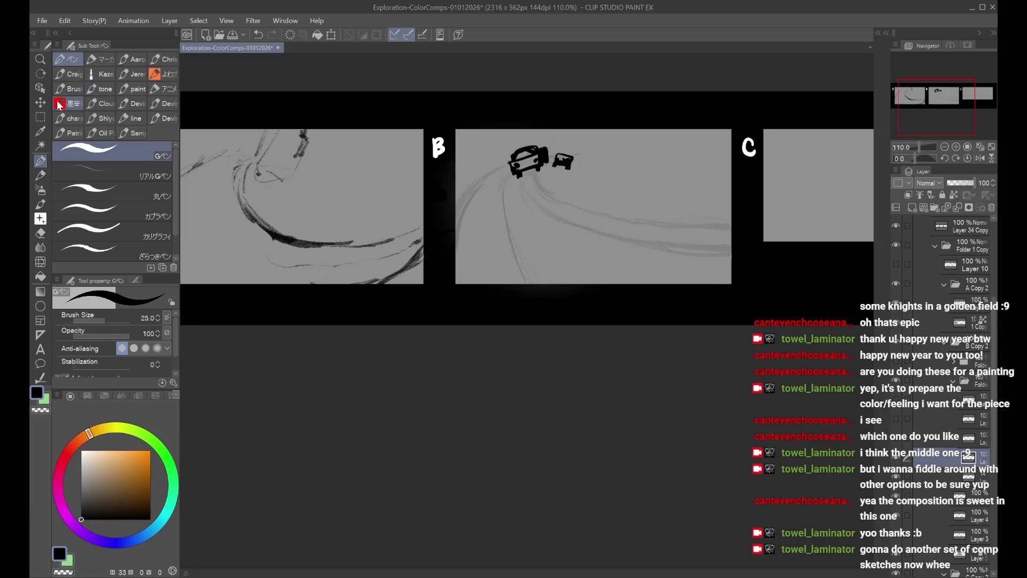
Step: Lasso the small car and resize it, reselect the G-pen, and remove the faint road curves
{"action": "left_click", "coordinate": [40, 116]}
{"action": "mouse_move", "coordinate": [587, 139]}
{"action": "left_mouse_down"}
{"action": "mouse_move", "coordinate": [556, 152]}
{"action": "mouse_move", "coordinate": [567, 184]}
{"action": "mouse_move", "coordinate": [579, 162]}
{"action": "left_mouse_up"}
{"action": "key", "text": "ctrl+t"}
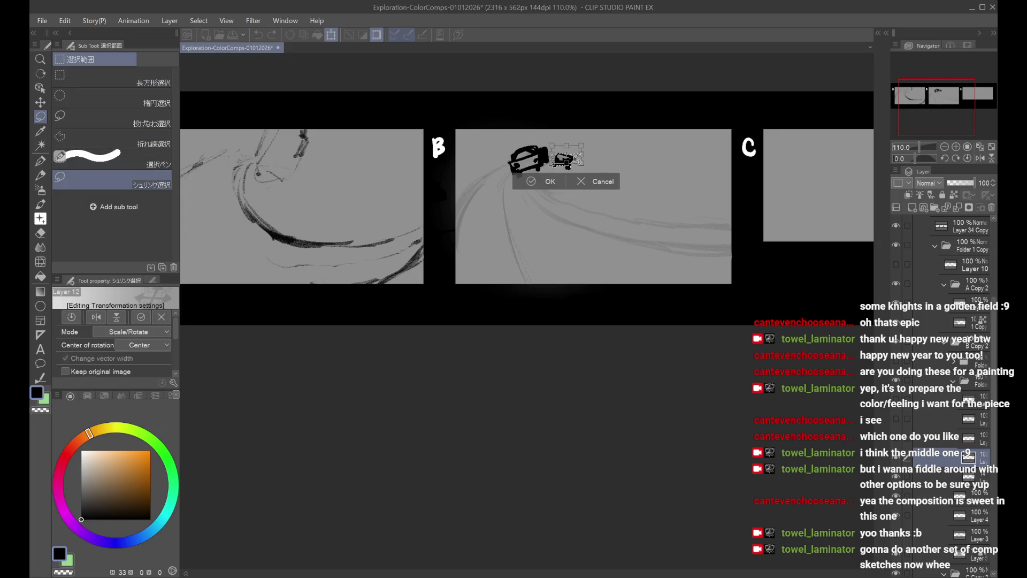
{"action": "left_click", "coordinate": [547, 185]}
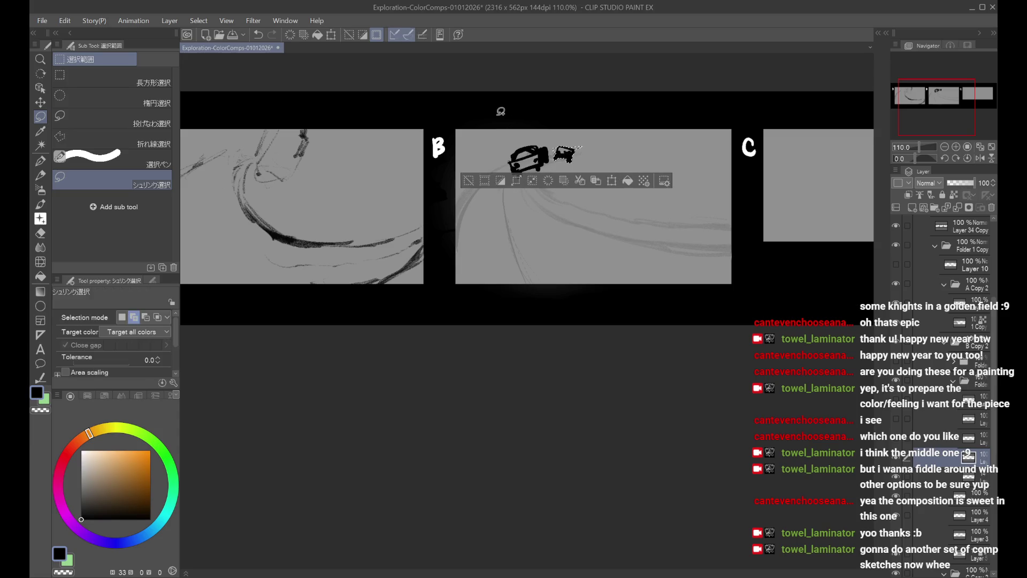
{"action": "left_click", "coordinate": [40, 161]}
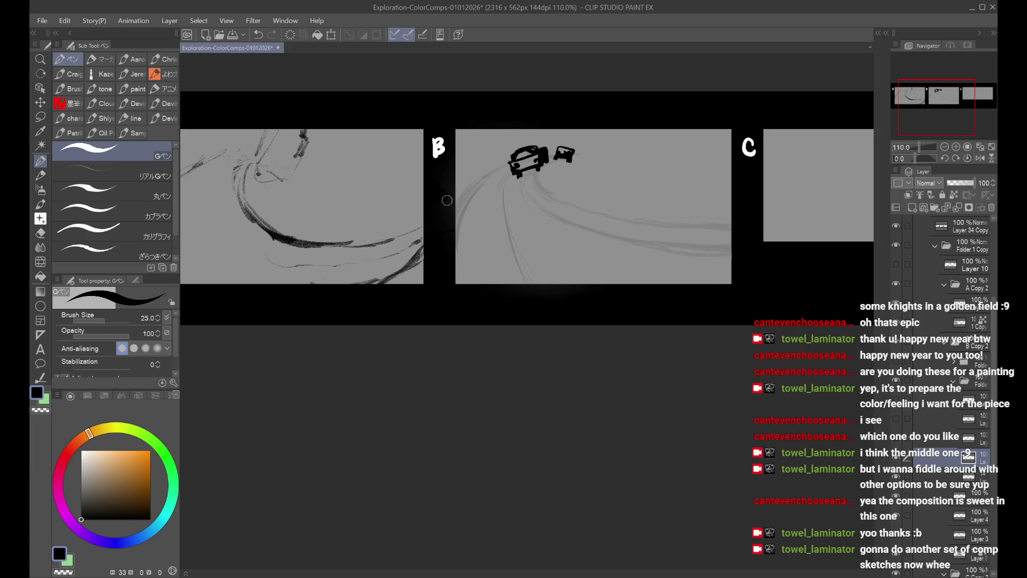
{"action": "key", "text": "Delete"}
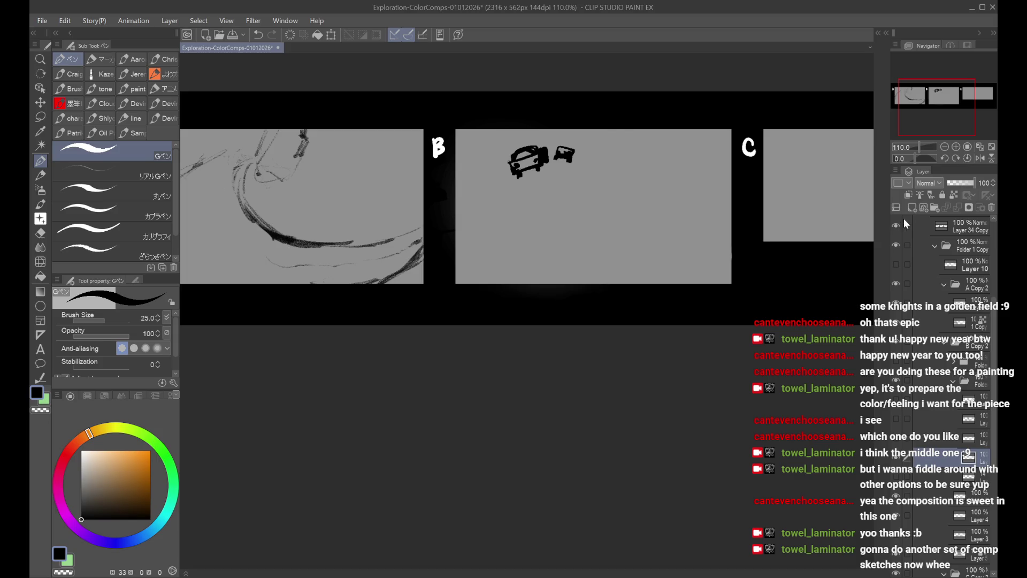
Step: Add a new layer and touch up the small car sketch on the layer below
{"action": "left_click", "coordinate": [911, 207]}
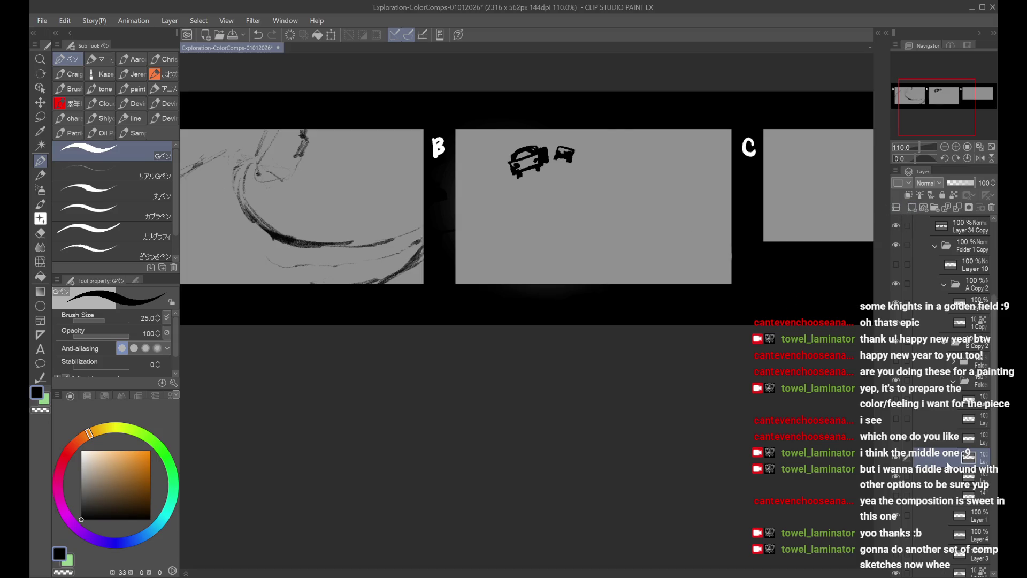
{"action": "left_click", "coordinate": [947, 471]}
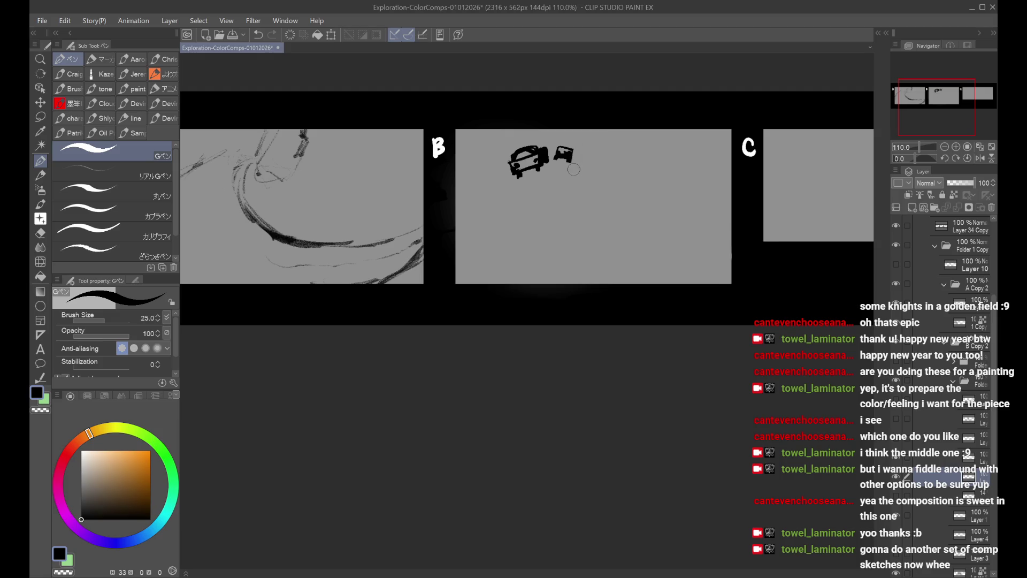
{"action": "left_click_drag", "start_coordinate": [566, 161], "coordinate": [573, 165]}
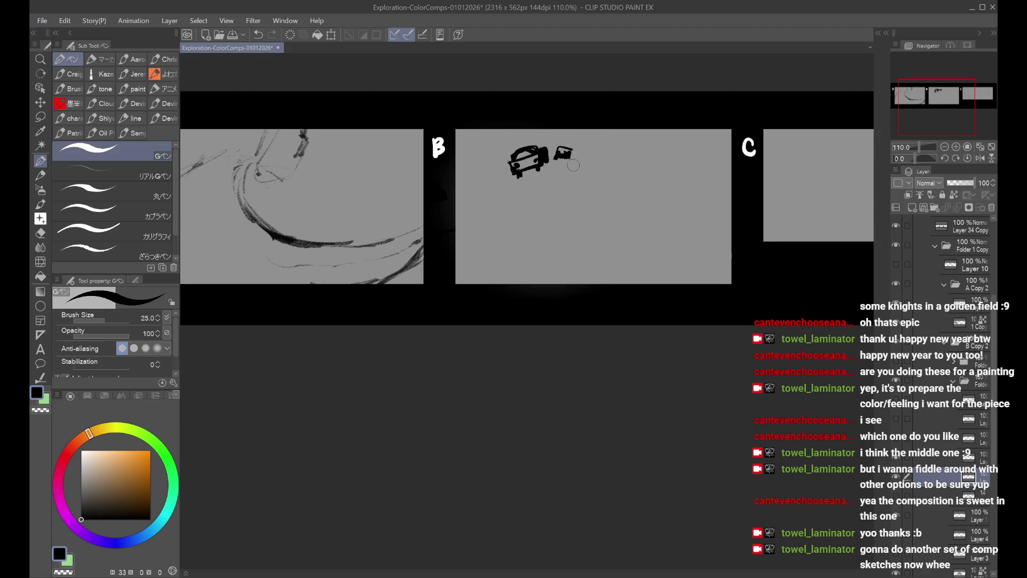
{"action": "left_click", "coordinate": [940, 461]}
Step: Try thin road lines, rising strokes and a hooked curve beside the cars, undoing each
{"action": "left_click_drag", "start_coordinate": [514, 187], "coordinate": [484, 211]}
{"action": "key", "text": "ctrl+z"}
{"action": "mouse_move", "coordinate": [514, 177]}
{"action": "left_mouse_down"}
{"action": "mouse_move", "coordinate": [559, 176]}
{"action": "mouse_move", "coordinate": [484, 210]}
{"action": "mouse_move", "coordinate": [465, 252]}
{"action": "mouse_move", "coordinate": [579, 174]}
{"action": "mouse_move", "coordinate": [602, 128]}
{"action": "mouse_move", "coordinate": [589, 176]}
{"action": "mouse_move", "coordinate": [572, 181]}
{"action": "mouse_move", "coordinate": [597, 129]}
{"action": "left_mouse_up"}
{"action": "key", "text": "ctrl+z"}
{"action": "key", "text": "ctrl+z"}
{"action": "key", "text": "ctrl+z"}
{"action": "key", "text": "ctrl+z"}
{"action": "mouse_move", "coordinate": [587, 166]}
{"action": "left_mouse_down"}
{"action": "mouse_move", "coordinate": [601, 138]}
{"action": "mouse_move", "coordinate": [591, 163]}
{"action": "mouse_move", "coordinate": [600, 172]}
{"action": "left_mouse_up"}
{"action": "mouse_move", "coordinate": [606, 132]}
{"action": "left_mouse_down"}
{"action": "mouse_move", "coordinate": [593, 169]}
{"action": "mouse_move", "coordinate": [598, 148]}
{"action": "left_mouse_up"}
{"action": "key", "text": "ctrl+z"}
{"action": "key", "text": "ctrl+z"}
{"action": "mouse_move", "coordinate": [587, 164]}
{"action": "left_mouse_down"}
{"action": "mouse_move", "coordinate": [577, 185]}
{"action": "mouse_move", "coordinate": [576, 169]}
{"action": "left_mouse_up"}
{"action": "key", "text": "ctrl+z"}
{"action": "key", "text": "ctrl+z"}
{"action": "key", "text": "ctrl+z"}
{"action": "left_click_drag", "start_coordinate": [582, 163], "coordinate": [578, 165]}
Step: Draw the long bold road stroke sweeping from the cars, check it flipped, then add a layer
{"action": "key", "text": "ctrl+z"}
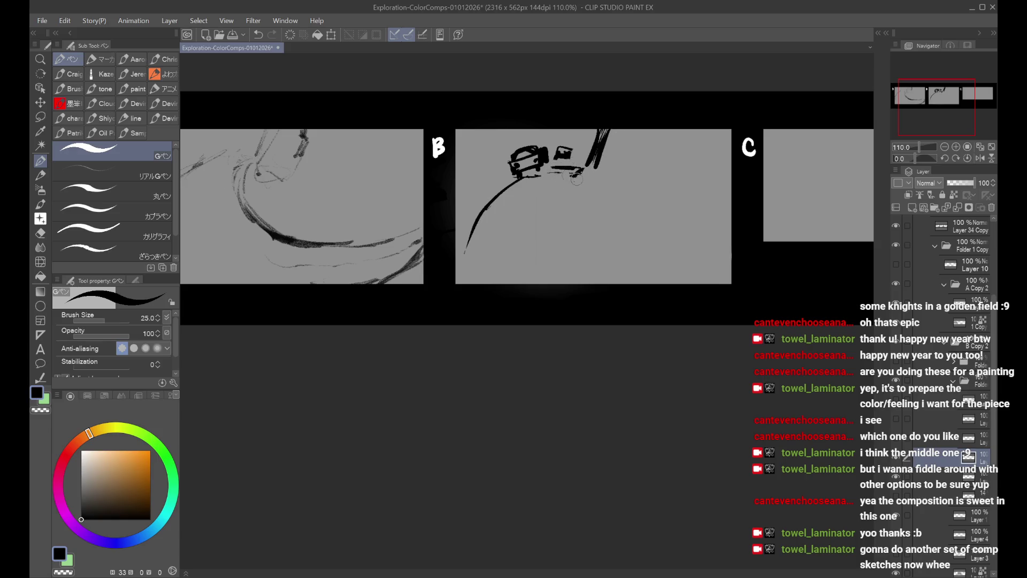
{"action": "mouse_move", "coordinate": [519, 184]}
{"action": "left_mouse_down"}
{"action": "mouse_move", "coordinate": [556, 165]}
{"action": "mouse_move", "coordinate": [539, 179]}
{"action": "mouse_move", "coordinate": [582, 170]}
{"action": "mouse_move", "coordinate": [594, 222]}
{"action": "left_mouse_up"}
{"action": "key", "text": "ctrl+z"}
{"action": "key", "text": "ctrl+z"}
{"action": "mouse_move", "coordinate": [559, 182]}
{"action": "left_mouse_down"}
{"action": "mouse_move", "coordinate": [636, 247]}
{"action": "mouse_move", "coordinate": [683, 247]}
{"action": "left_mouse_up"}
{"action": "key", "text": "ctrl+z"}
{"action": "key", "text": "h"}
{"action": "key", "text": "h"}
{"action": "key", "text": "ctrl+z"}
{"action": "key", "text": "ctrl+z"}
{"action": "key", "text": "ctrl+z"}
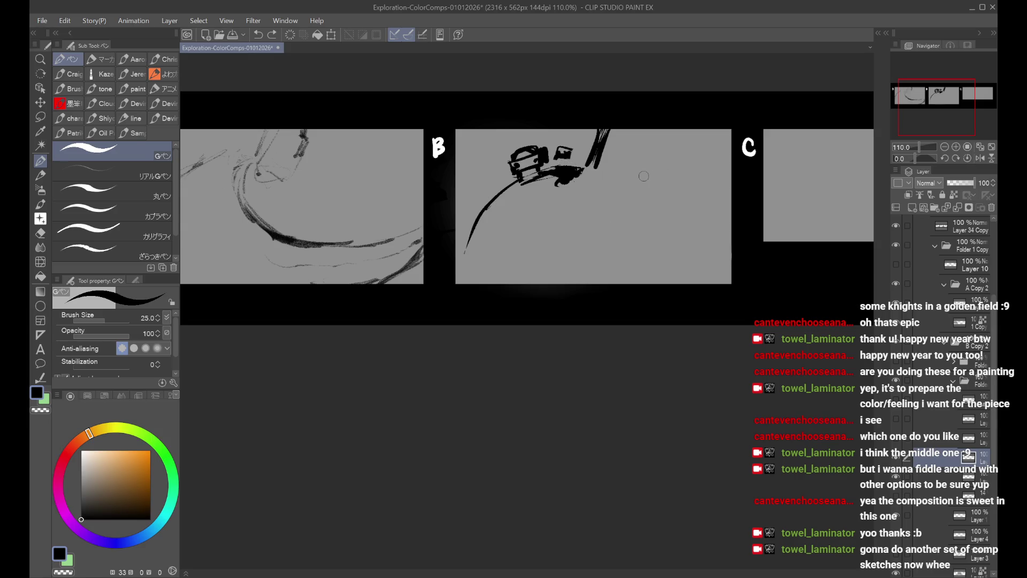
{"action": "left_click", "coordinate": [913, 206]}
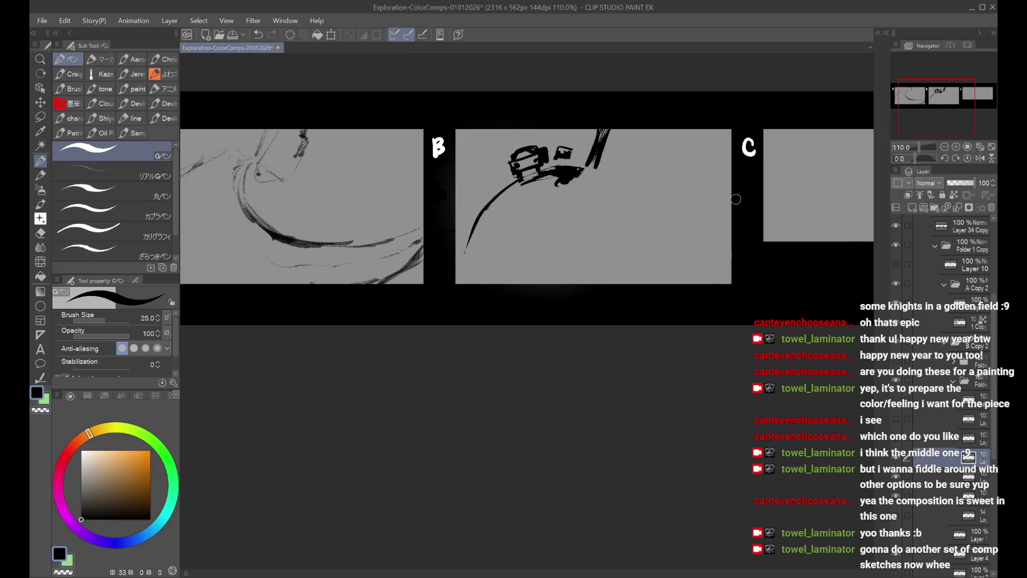
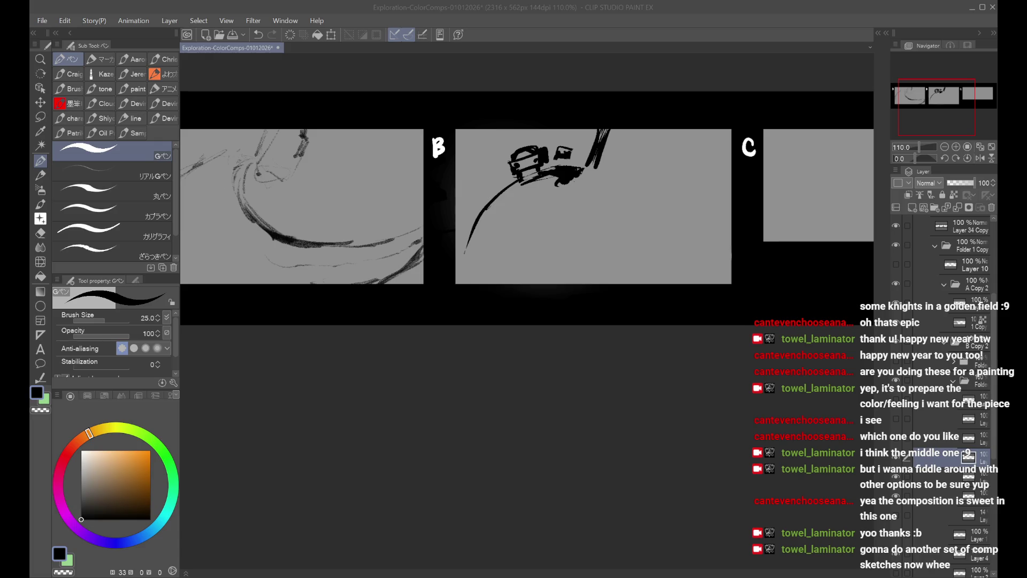
Step: Inspect panel B's layers, toggling the cyclist layer and selecting neighbouring layers
{"action": "left_click", "coordinate": [915, 194]}
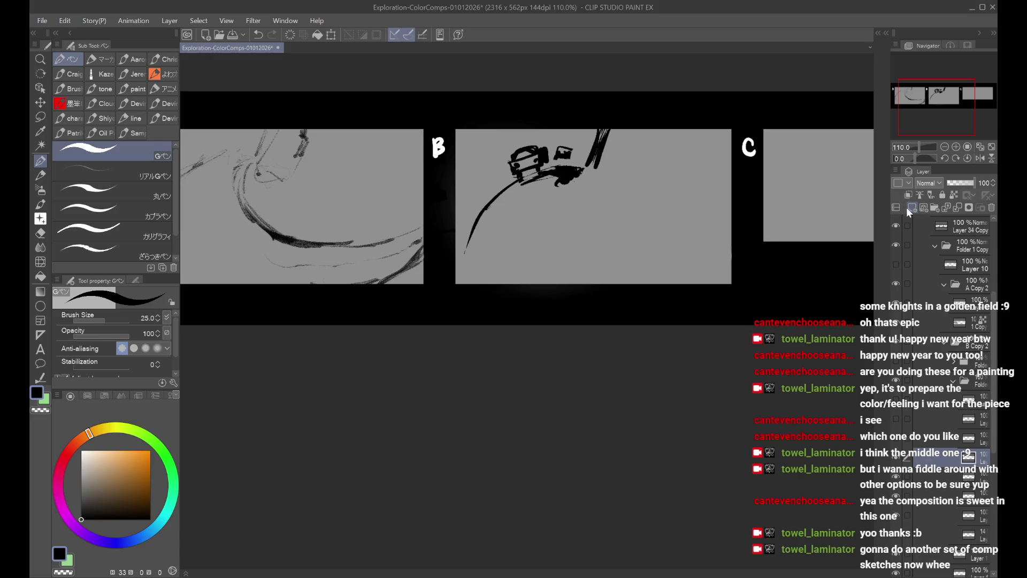
{"action": "scroll", "coordinate": [717, 230], "scroll_direction": "right", "scroll_amount": 3}
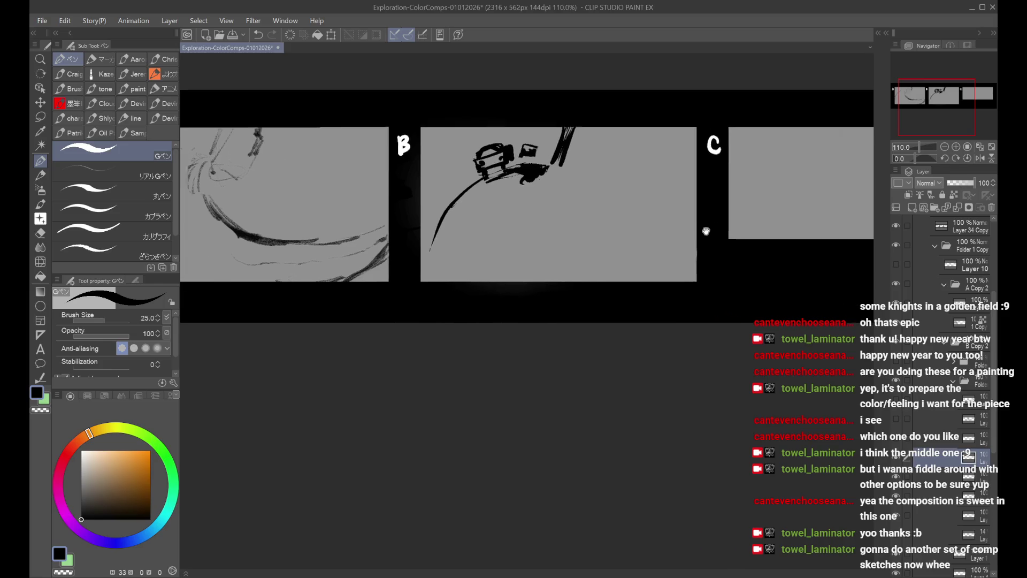
{"action": "scroll", "coordinate": [780, 266], "scroll_direction": "down", "scroll_amount": 1}
{"action": "left_click", "coordinate": [896, 264]}
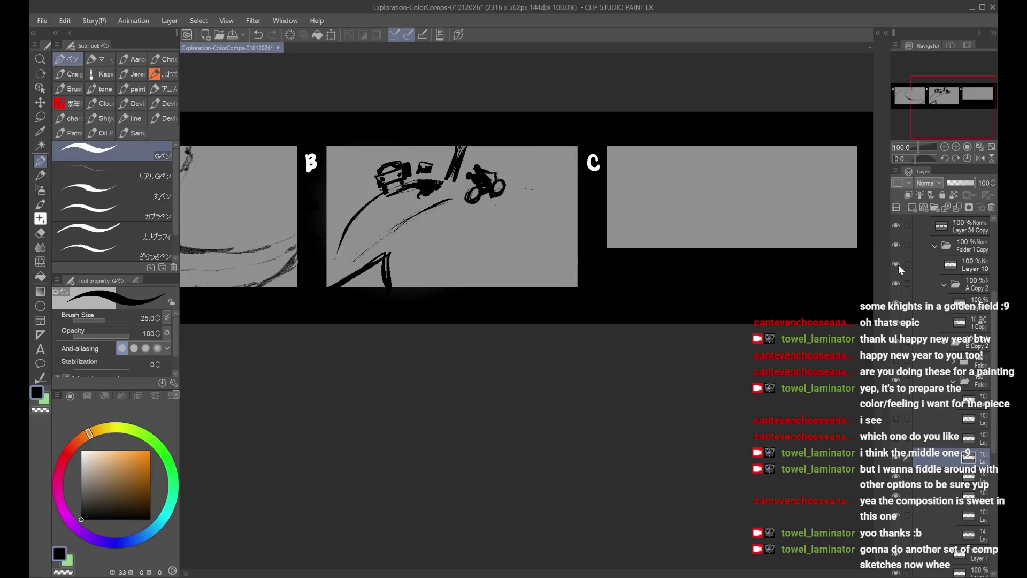
{"action": "left_click", "coordinate": [896, 264]}
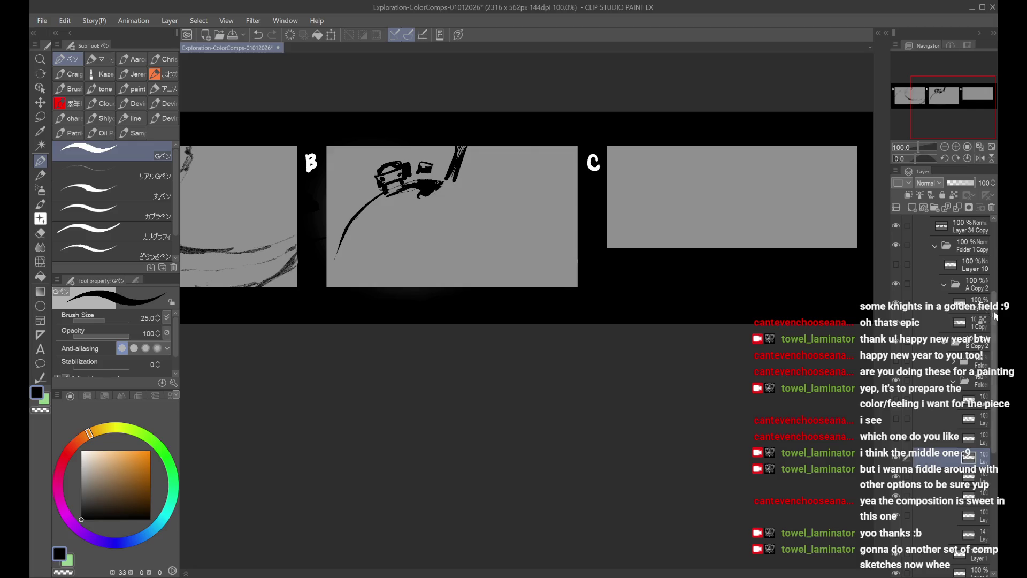
{"action": "scroll", "coordinate": [991, 311], "scroll_direction": "up", "scroll_amount": 5}
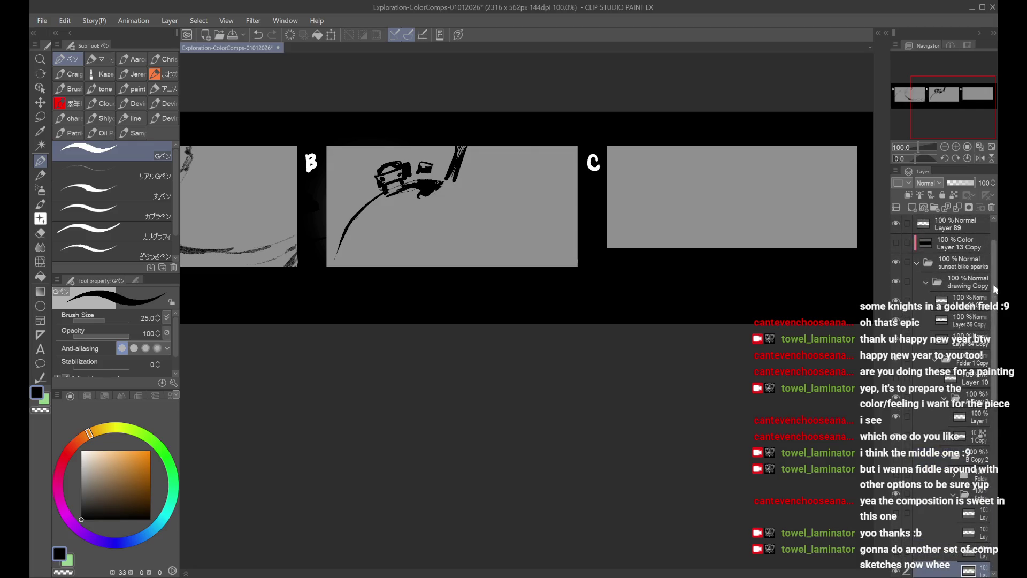
{"action": "scroll", "coordinate": [992, 289], "scroll_direction": "down", "scroll_amount": 5}
{"action": "left_click_drag", "start_coordinate": [807, 277], "coordinate": [894, 344]}
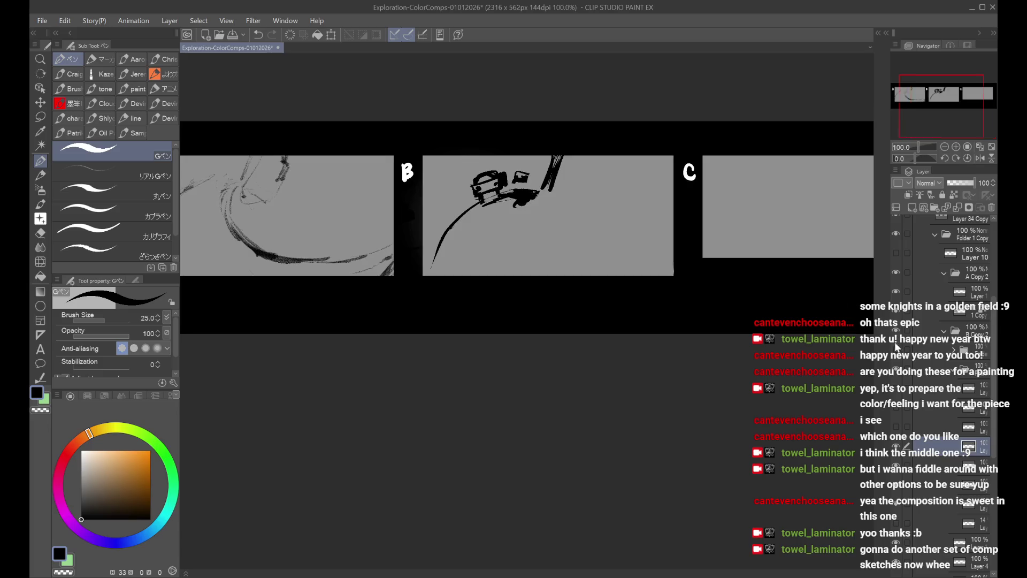
{"action": "left_click", "coordinate": [910, 471]}
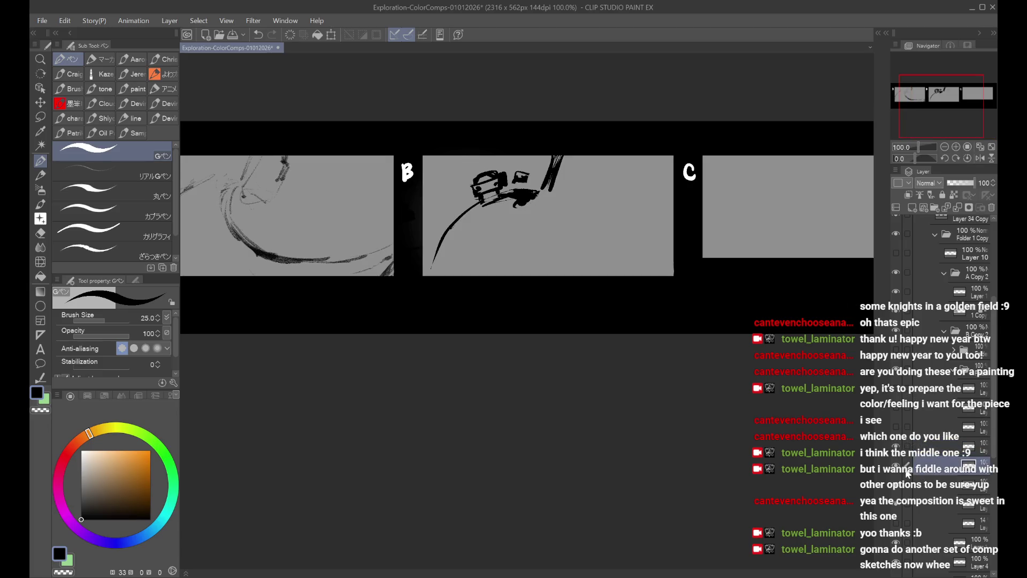
{"action": "left_click", "coordinate": [932, 446]}
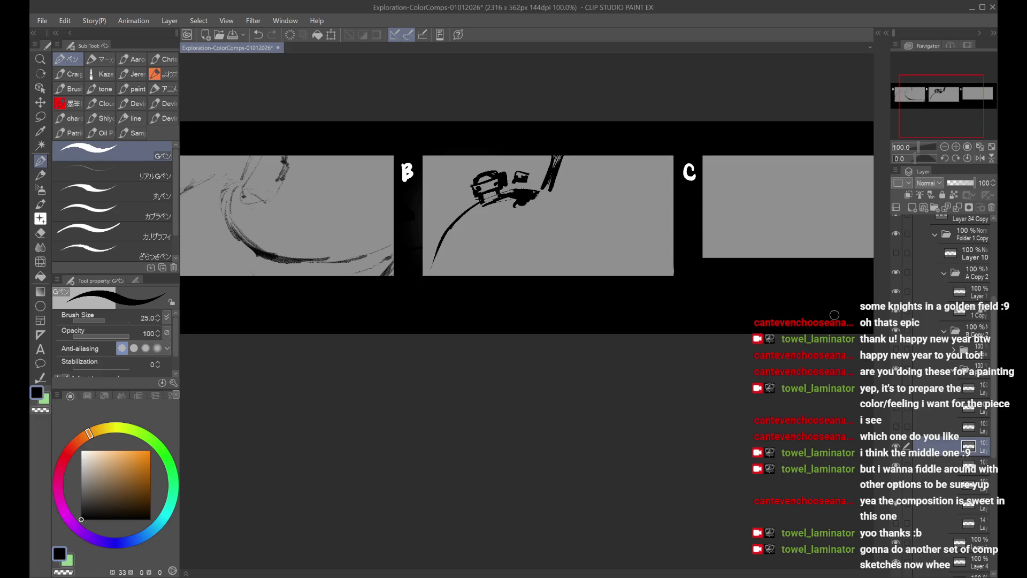
Step: Try U-shaped strokes and strokes right of the car in panel B, undoing each attempt
{"action": "left_click_drag", "start_coordinate": [612, 166], "coordinate": [607, 229]}
{"action": "key", "text": "ctrl+z"}
{"action": "scroll", "coordinate": [615, 183], "scroll_direction": "up", "scroll_amount": 1}
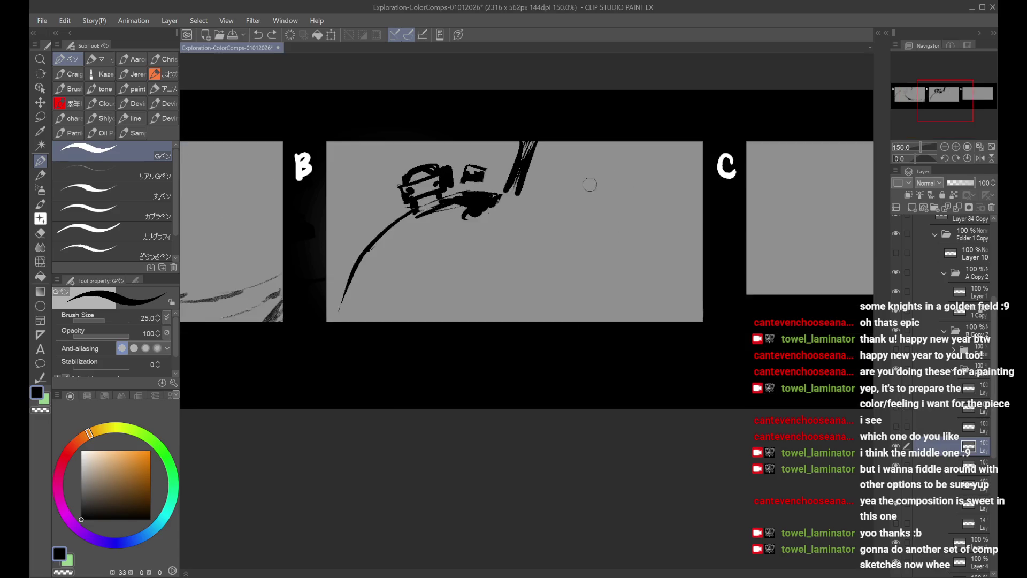
{"action": "left_click_drag", "start_coordinate": [584, 143], "coordinate": [655, 158]}
{"action": "key", "text": "ctrl+z"}
{"action": "mouse_move", "coordinate": [566, 168]}
{"action": "left_mouse_down"}
{"action": "mouse_move", "coordinate": [656, 185]}
{"action": "mouse_move", "coordinate": [648, 143]}
{"action": "left_mouse_up"}
{"action": "key", "text": "ctrl+z"}
{"action": "left_click_drag", "start_coordinate": [465, 210], "coordinate": [543, 235]}
{"action": "key", "text": "ctrl+z"}
{"action": "left_click_drag", "start_coordinate": [489, 196], "coordinate": [518, 219]}
{"action": "key", "text": "ctrl+z"}
Step: Delete and restore the hill curve and diagonal strokes, check the car layer, and select the sketch layer
{"action": "left_click", "coordinate": [914, 463]}
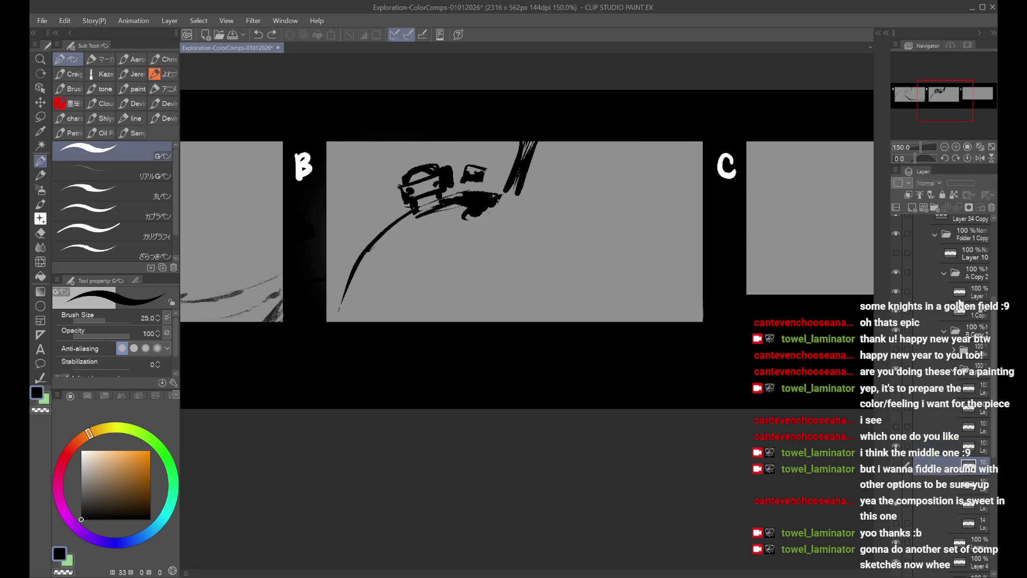
{"action": "left_click", "coordinate": [922, 441]}
{"action": "key", "text": "Delete"}
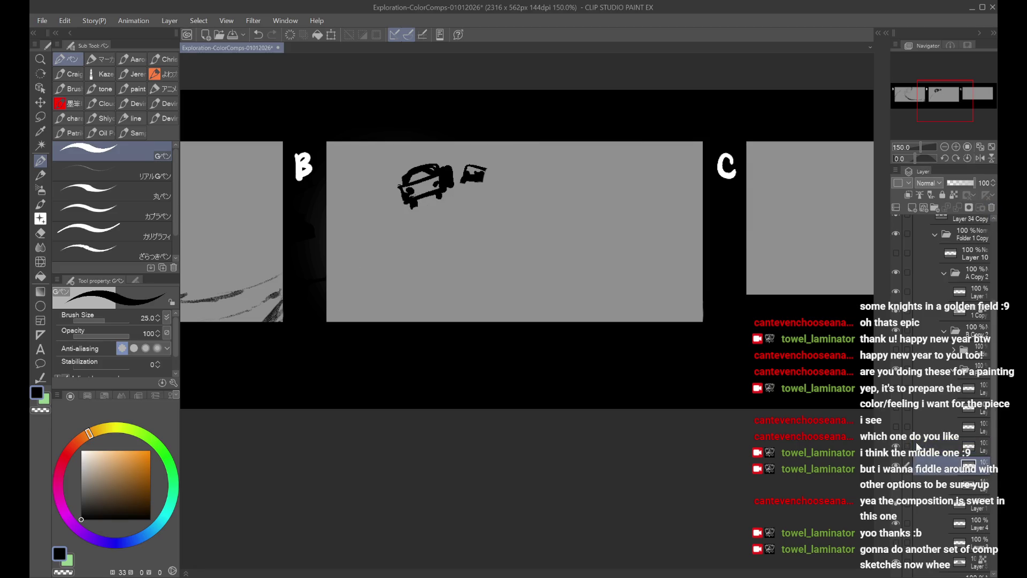
{"action": "key", "text": "ctrl+z"}
{"action": "left_click", "coordinate": [897, 492]}
{"action": "left_click", "coordinate": [897, 492]}
{"action": "left_click", "coordinate": [934, 463]}
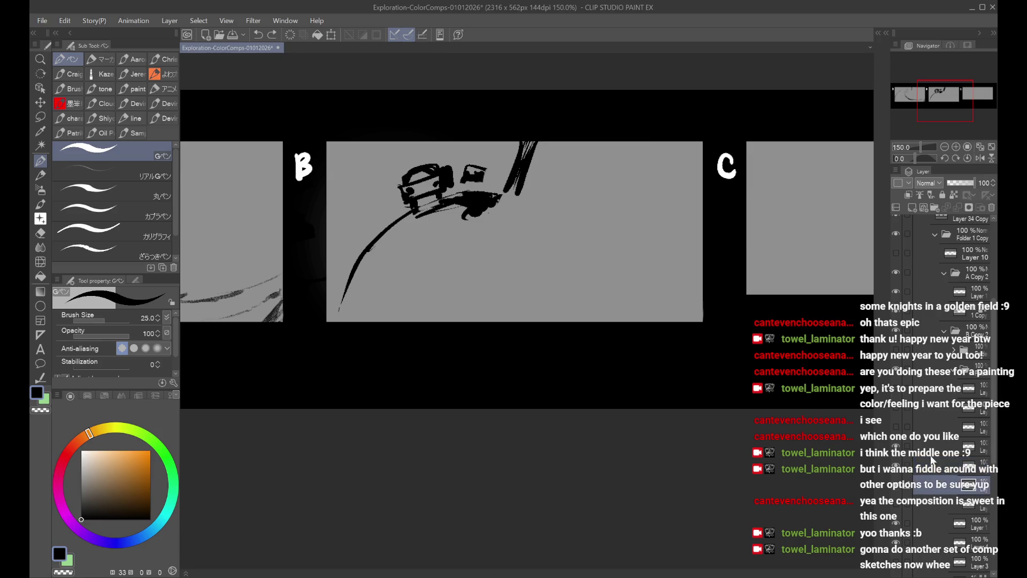
Step: Shrink the car sketch toward panel B's upper left, then draw a diagonal stroke on the layer above
{"action": "key", "text": "ctrl+t"}
{"action": "left_click_drag", "start_coordinate": [539, 312], "coordinate": [500, 280]}
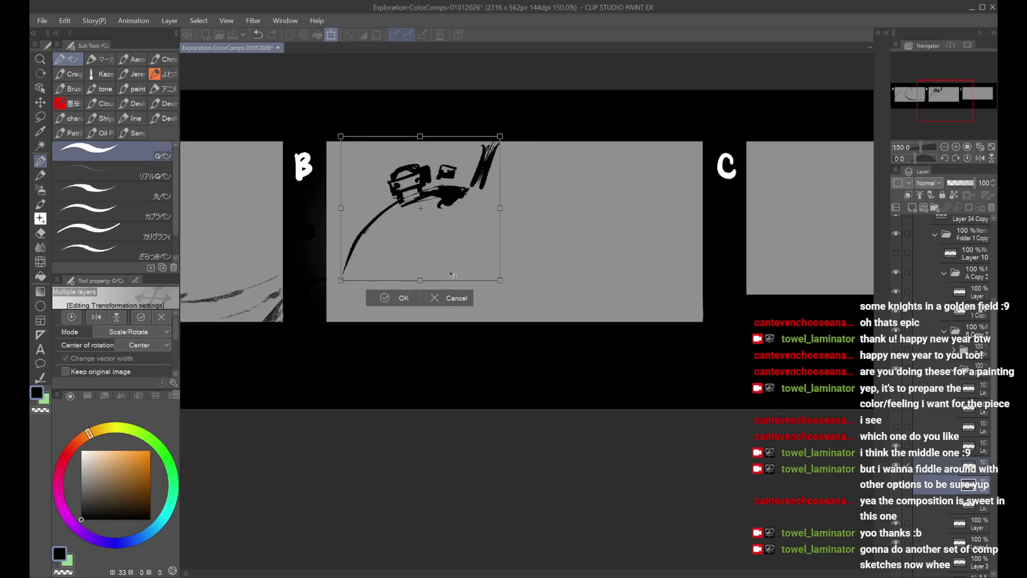
{"action": "left_click", "coordinate": [403, 292]}
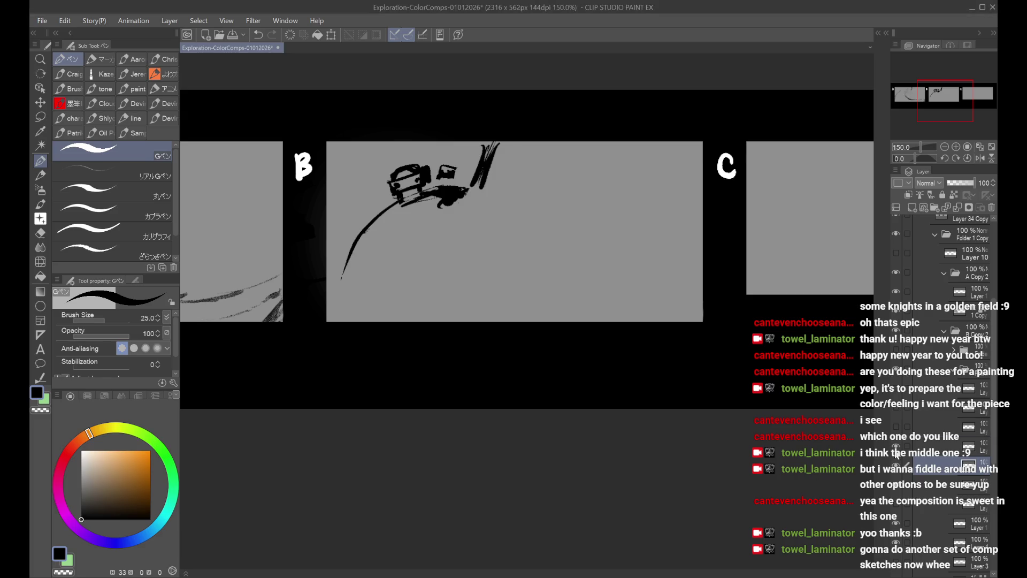
{"action": "left_click", "coordinate": [901, 447]}
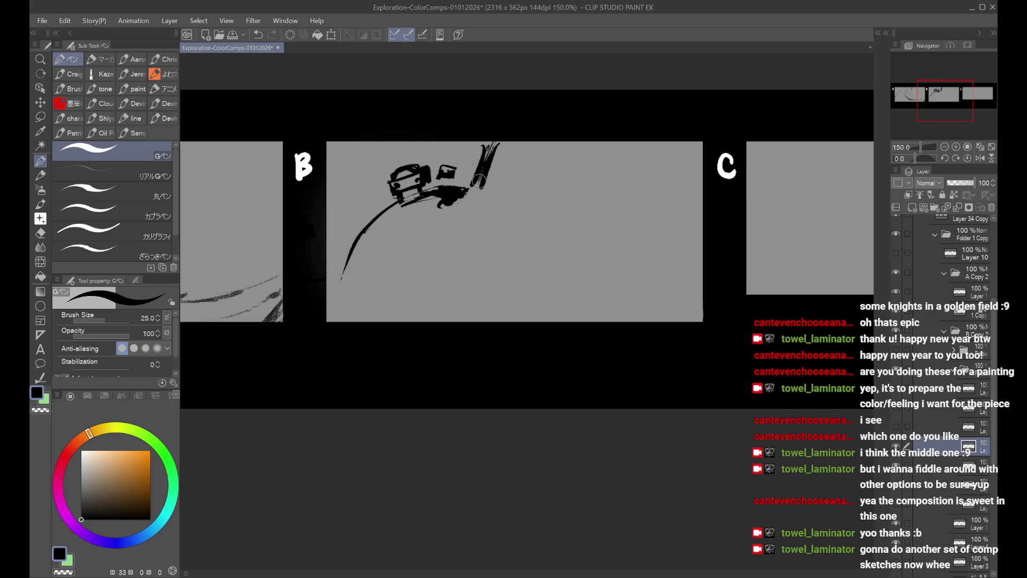
{"action": "left_click_drag", "start_coordinate": [467, 215], "coordinate": [522, 268]}
Step: Sketch a bent body line with a hook right of the car, retrying the head oval and figure curve
{"action": "key", "text": "ctrl+z"}
{"action": "mouse_move", "coordinate": [484, 236]}
{"action": "left_mouse_down"}
{"action": "mouse_move", "coordinate": [533, 308]}
{"action": "mouse_move", "coordinate": [513, 207]}
{"action": "mouse_move", "coordinate": [535, 202]}
{"action": "mouse_move", "coordinate": [561, 218]}
{"action": "left_mouse_up"}
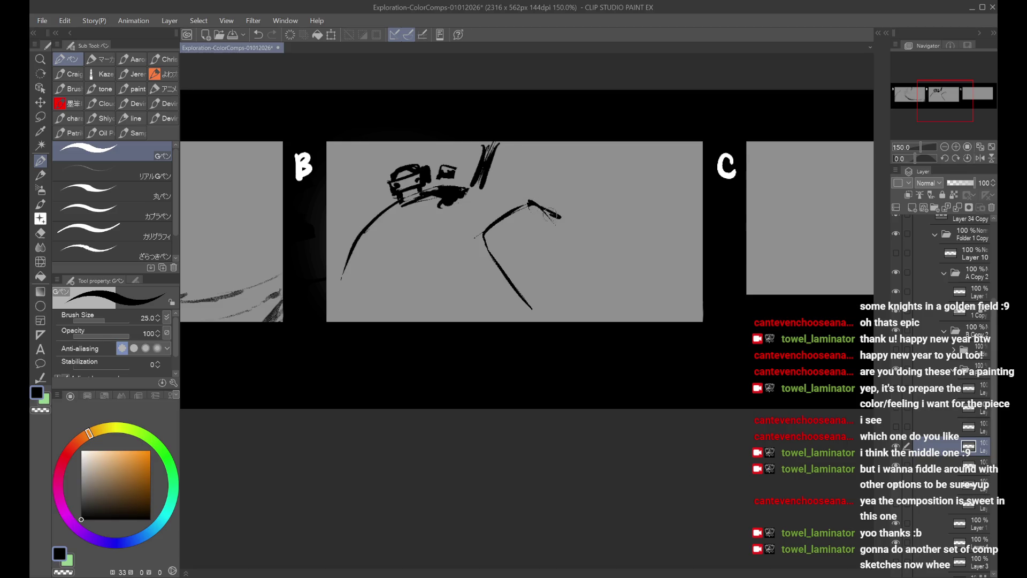
{"action": "left_click_drag", "start_coordinate": [484, 235], "coordinate": [530, 207]}
{"action": "mouse_move", "coordinate": [577, 164]}
{"action": "left_mouse_down"}
{"action": "mouse_move", "coordinate": [635, 231]}
{"action": "mouse_move", "coordinate": [567, 182]}
{"action": "mouse_move", "coordinate": [566, 214]}
{"action": "mouse_move", "coordinate": [641, 235]}
{"action": "mouse_move", "coordinate": [636, 155]}
{"action": "mouse_move", "coordinate": [568, 198]}
{"action": "mouse_move", "coordinate": [636, 248]}
{"action": "left_mouse_up"}
{"action": "key", "text": "ctrl+z"}
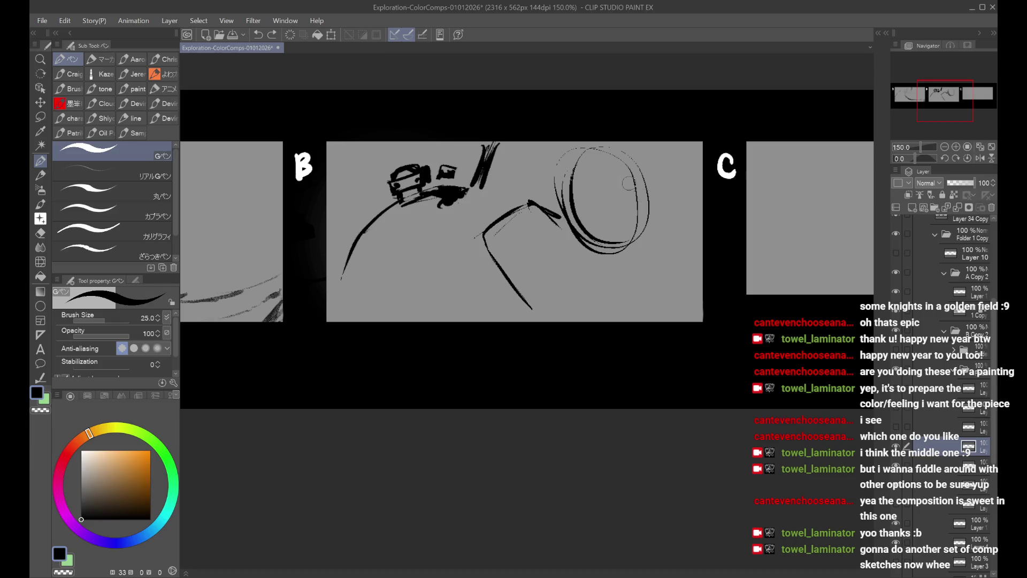
{"action": "key", "text": "ctrl+z"}
{"action": "key", "text": "ctrl+z"}
{"action": "key", "text": "ctrl+z"}
{"action": "mouse_move", "coordinate": [522, 173]}
{"action": "left_mouse_down"}
{"action": "mouse_move", "coordinate": [575, 247]}
{"action": "mouse_move", "coordinate": [527, 198]}
{"action": "mouse_move", "coordinate": [538, 158]}
{"action": "mouse_move", "coordinate": [538, 214]}
{"action": "left_mouse_up"}
{"action": "key", "text": "ctrl+z"}
{"action": "key", "text": "ctrl+z"}
{"action": "key", "text": "ctrl+z"}
{"action": "key", "text": "ctrl+z"}
{"action": "left_click_drag", "start_coordinate": [515, 161], "coordinate": [540, 222]}
Step: Draw the oval head outline with inner arcs and a thick line to the panel bottom, undoing stray strokes
{"action": "key", "text": "ctrl+z"}
{"action": "left_click_drag", "start_coordinate": [515, 172], "coordinate": [541, 221]}
{"action": "mouse_move", "coordinate": [575, 153]}
{"action": "left_mouse_down"}
{"action": "mouse_move", "coordinate": [521, 170]}
{"action": "mouse_move", "coordinate": [569, 246]}
{"action": "left_mouse_up"}
{"action": "left_click_drag", "start_coordinate": [535, 208], "coordinate": [604, 190]}
{"action": "mouse_move", "coordinate": [556, 215]}
{"action": "left_mouse_down"}
{"action": "mouse_move", "coordinate": [583, 183]}
{"action": "mouse_move", "coordinate": [594, 186]}
{"action": "mouse_move", "coordinate": [576, 227]}
{"action": "mouse_move", "coordinate": [583, 216]}
{"action": "mouse_move", "coordinate": [610, 249]}
{"action": "mouse_move", "coordinate": [561, 270]}
{"action": "mouse_move", "coordinate": [608, 248]}
{"action": "left_mouse_up"}
{"action": "left_click_drag", "start_coordinate": [612, 206], "coordinate": [612, 238]}
{"action": "key", "text": "ctrl+z"}
{"action": "key", "text": "ctrl+z"}
{"action": "key", "text": "ctrl+z"}
{"action": "mouse_move", "coordinate": [535, 245]}
{"action": "left_mouse_down"}
{"action": "mouse_move", "coordinate": [556, 320]}
{"action": "mouse_move", "coordinate": [543, 321]}
{"action": "left_mouse_up"}
{"action": "key", "text": "ctrl+z"}
{"action": "mouse_move", "coordinate": [610, 230]}
{"action": "left_mouse_down"}
{"action": "mouse_move", "coordinate": [650, 214]}
{"action": "mouse_move", "coordinate": [655, 230]}
{"action": "mouse_move", "coordinate": [658, 221]}
{"action": "mouse_move", "coordinate": [605, 249]}
{"action": "left_mouse_up"}
{"action": "key", "text": "ctrl+z"}
{"action": "key", "text": "ctrl+z"}
{"action": "mouse_move", "coordinate": [666, 206]}
{"action": "left_mouse_down"}
{"action": "mouse_move", "coordinate": [640, 297]}
{"action": "mouse_move", "coordinate": [637, 251]}
{"action": "mouse_move", "coordinate": [642, 297]}
{"action": "mouse_move", "coordinate": [615, 286]}
{"action": "left_mouse_up"}
{"action": "key", "text": "ctrl+z"}
{"action": "key", "text": "ctrl+z"}
{"action": "key", "text": "ctrl+z"}
{"action": "key", "text": "ctrl+t"}
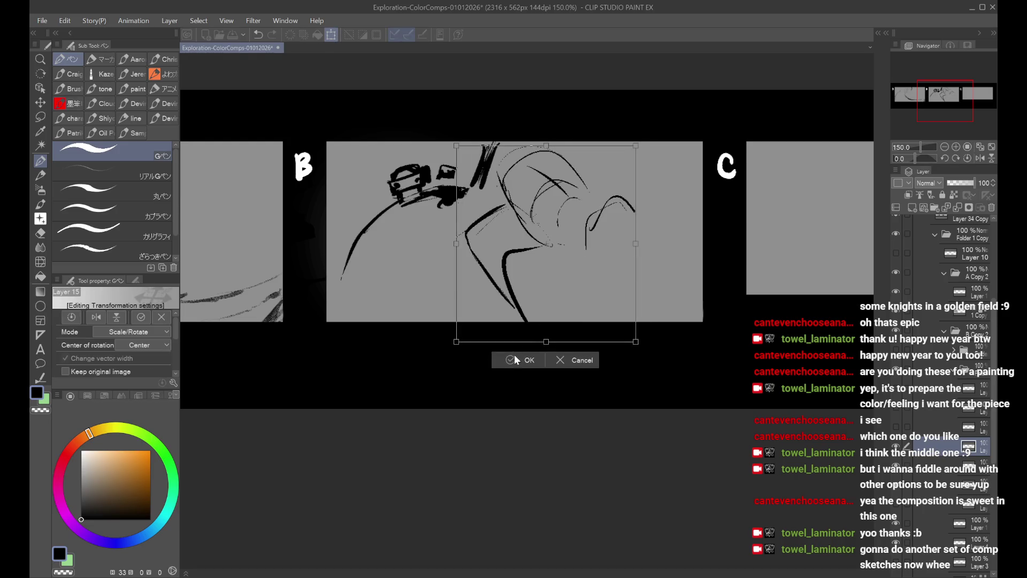
Step: Commit the figure transform and sketch a round head with horizontal and vertical guides and a thick arc
{"action": "left_click", "coordinate": [517, 355]}
{"action": "mouse_move", "coordinate": [621, 189]}
{"action": "left_mouse_down"}
{"action": "mouse_move", "coordinate": [633, 289]}
{"action": "mouse_move", "coordinate": [610, 225]}
{"action": "mouse_move", "coordinate": [666, 208]}
{"action": "mouse_move", "coordinate": [624, 242]}
{"action": "mouse_move", "coordinate": [689, 237]}
{"action": "left_mouse_up"}
{"action": "key", "text": "ctrl+z"}
{"action": "left_click_drag", "start_coordinate": [615, 230], "coordinate": [690, 241]}
{"action": "mouse_move", "coordinate": [672, 185]}
{"action": "left_mouse_down"}
{"action": "mouse_move", "coordinate": [659, 293]}
{"action": "mouse_move", "coordinate": [662, 285]}
{"action": "left_mouse_up"}
{"action": "left_click_drag", "start_coordinate": [608, 206], "coordinate": [682, 187]}
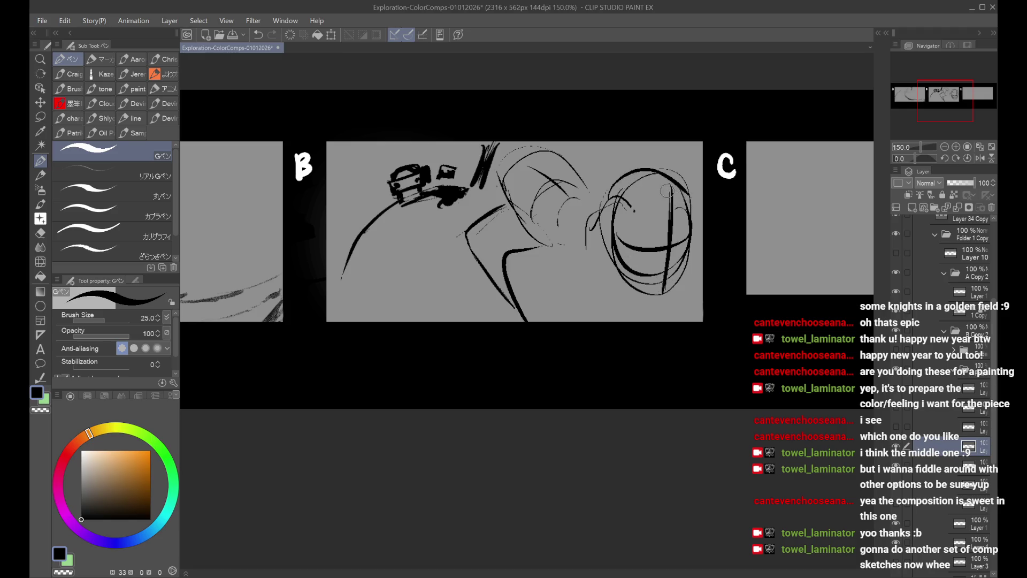
Step: Try shrinking the head sketch twice, revert to its original size, and confirm
{"action": "key", "text": "ctrl+t"}
{"action": "mouse_move", "coordinate": [698, 343]}
{"action": "left_mouse_down"}
{"action": "mouse_move", "coordinate": [666, 342]}
{"action": "mouse_move", "coordinate": [665, 309]}
{"action": "left_mouse_up"}
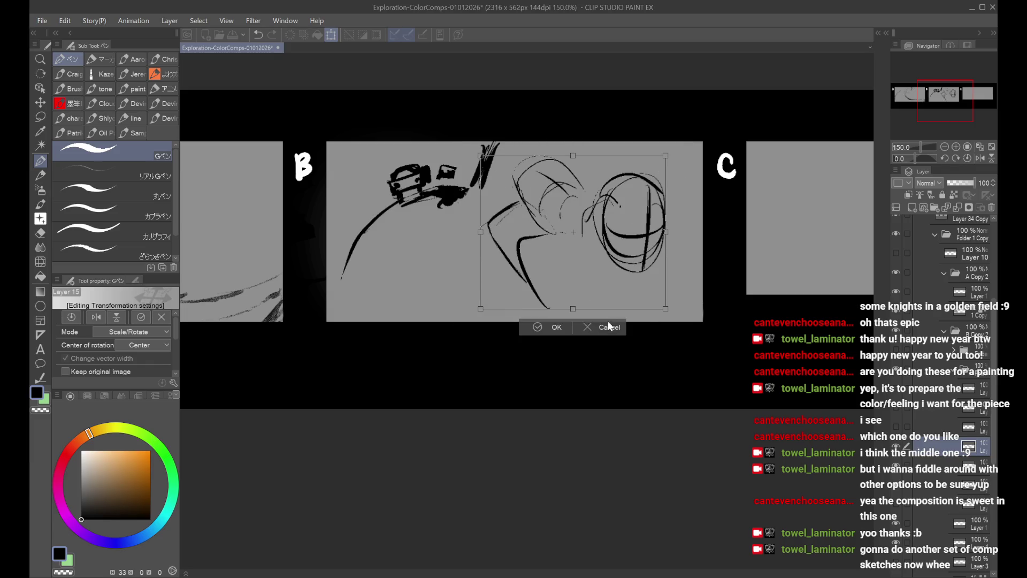
{"action": "key", "text": "ctrl+z"}
{"action": "mouse_move", "coordinate": [689, 341]}
{"action": "left_mouse_down"}
{"action": "mouse_move", "coordinate": [664, 316]}
{"action": "mouse_move", "coordinate": [673, 328]}
{"action": "mouse_move", "coordinate": [627, 317]}
{"action": "left_mouse_up"}
{"action": "key", "text": "ctrl+z"}
{"action": "left_click", "coordinate": [555, 349]}
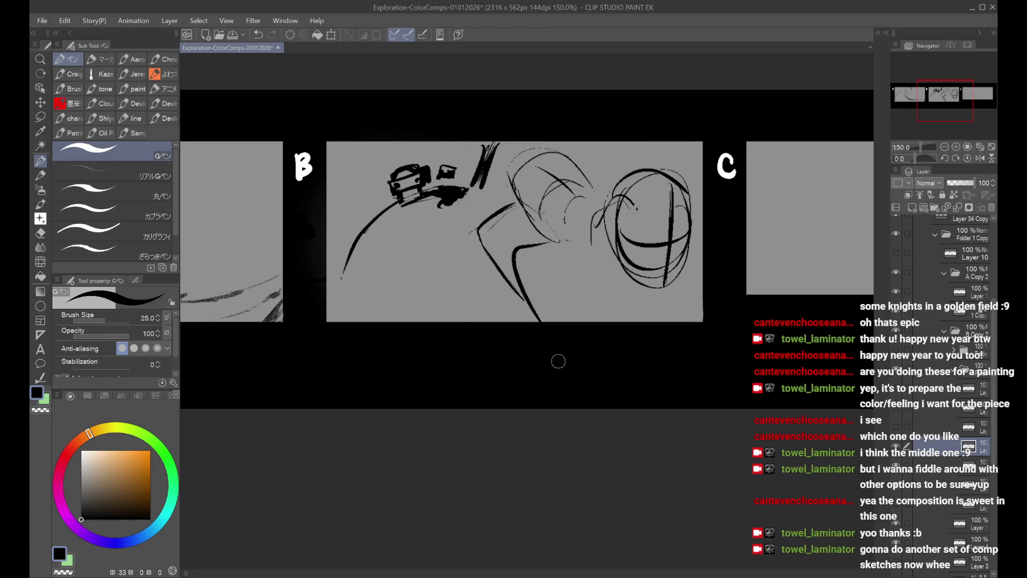
Step: Lasso-select the old face strokes with the shrinking selection and erase them
{"action": "key", "text": "m"}
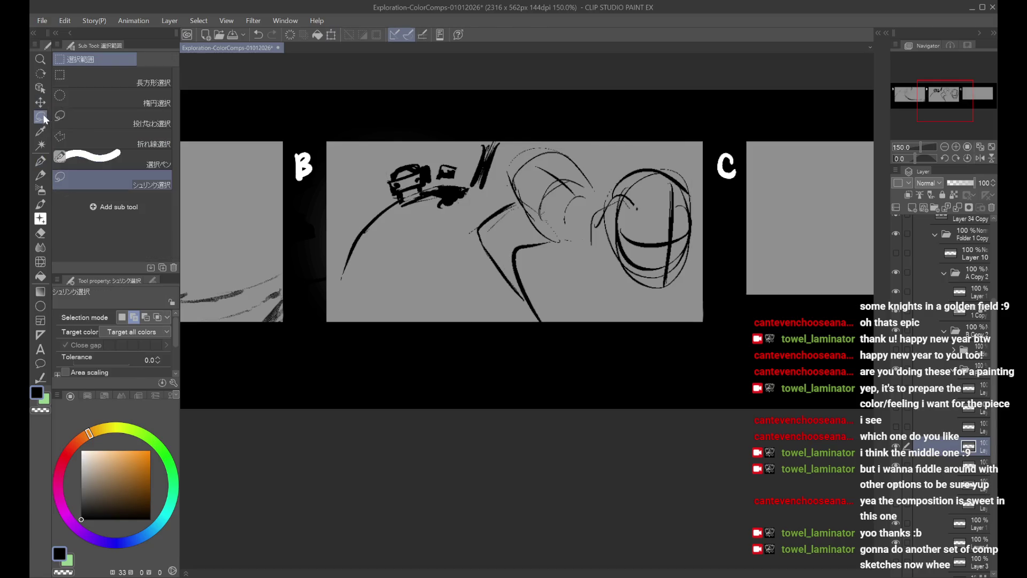
{"action": "mouse_move", "coordinate": [574, 132]}
{"action": "left_mouse_down"}
{"action": "mouse_move", "coordinate": [505, 163]}
{"action": "mouse_move", "coordinate": [556, 241]}
{"action": "mouse_move", "coordinate": [600, 131]}
{"action": "left_mouse_up"}
{"action": "key", "text": "ctrl+t"}
{"action": "key", "text": "Return"}
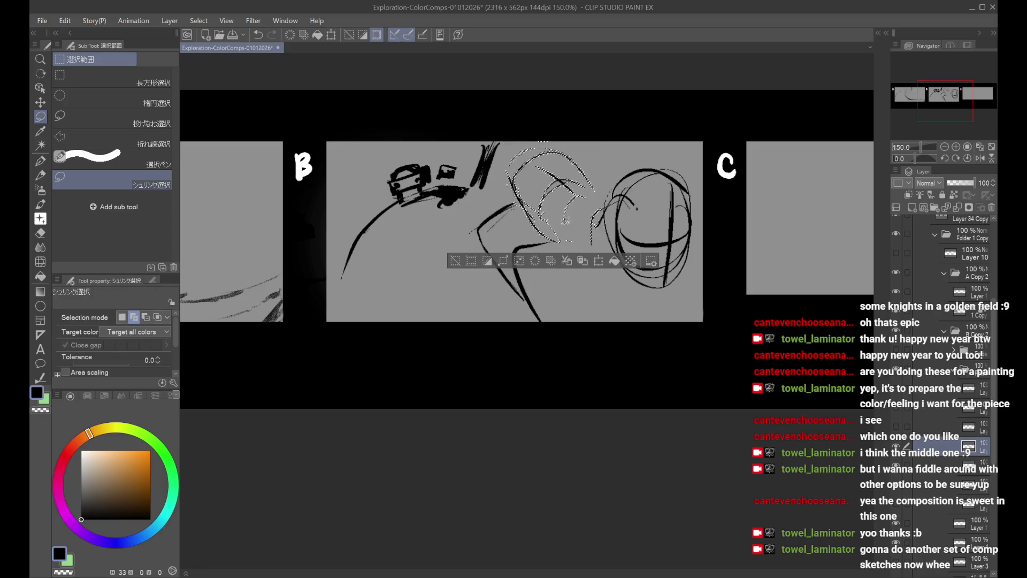
{"action": "key", "text": "Delete"}
{"action": "key", "text": "ctrl+d"}
{"action": "key", "text": "p"}
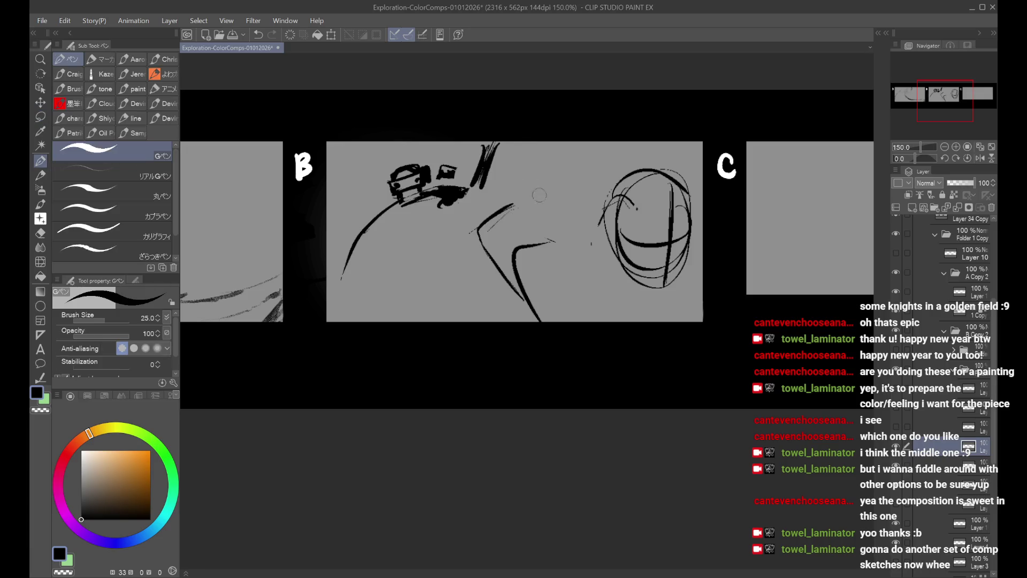
Step: Redraw the profile face with nose, lips, chin, back of head, neck and shoulder line
{"action": "mouse_move", "coordinate": [526, 172]}
{"action": "left_mouse_down"}
{"action": "mouse_move", "coordinate": [522, 215]}
{"action": "mouse_move", "coordinate": [561, 226]}
{"action": "mouse_move", "coordinate": [567, 251]}
{"action": "mouse_move", "coordinate": [588, 225]}
{"action": "left_mouse_up"}
{"action": "mouse_move", "coordinate": [523, 204]}
{"action": "left_mouse_down"}
{"action": "mouse_move", "coordinate": [534, 156]}
{"action": "mouse_move", "coordinate": [572, 149]}
{"action": "left_mouse_up"}
{"action": "mouse_move", "coordinate": [529, 188]}
{"action": "left_mouse_down"}
{"action": "mouse_move", "coordinate": [599, 161]}
{"action": "mouse_move", "coordinate": [612, 175]}
{"action": "left_mouse_up"}
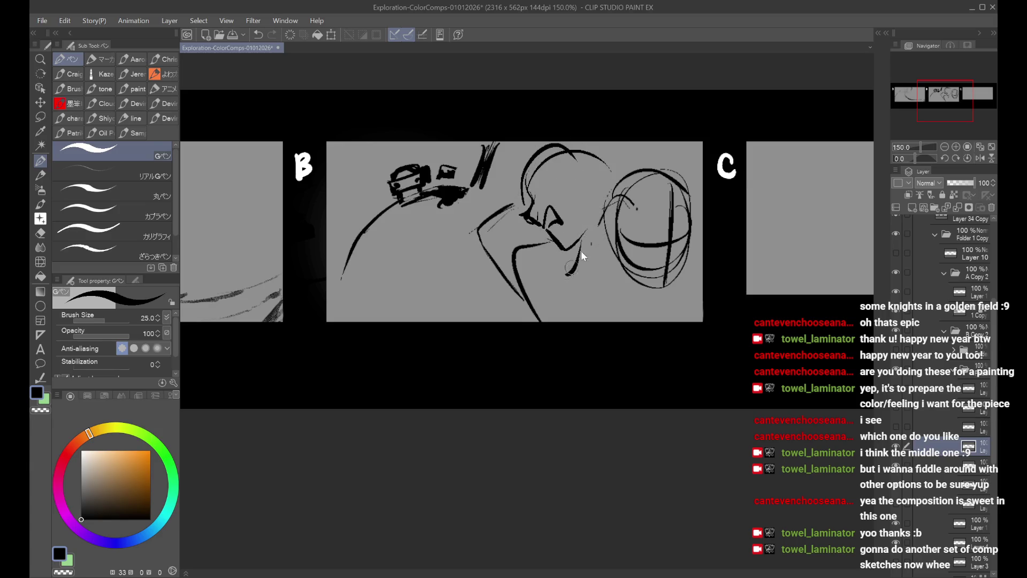
{"action": "mouse_move", "coordinate": [583, 247]}
{"action": "left_mouse_down"}
{"action": "mouse_move", "coordinate": [572, 263]}
{"action": "mouse_move", "coordinate": [607, 255]}
{"action": "mouse_move", "coordinate": [569, 264]}
{"action": "mouse_move", "coordinate": [551, 321]}
{"action": "left_mouse_up"}
{"action": "key", "text": "ctrl+z"}
{"action": "left_click_drag", "start_coordinate": [582, 257], "coordinate": [558, 321]}
{"action": "key", "text": "ctrl+z"}
{"action": "left_click_drag", "start_coordinate": [693, 214], "coordinate": [704, 236]}
{"action": "key", "text": "ctrl+z"}
{"action": "key", "text": "ctrl+z"}
{"action": "left_click_drag", "start_coordinate": [483, 226], "coordinate": [503, 321]}
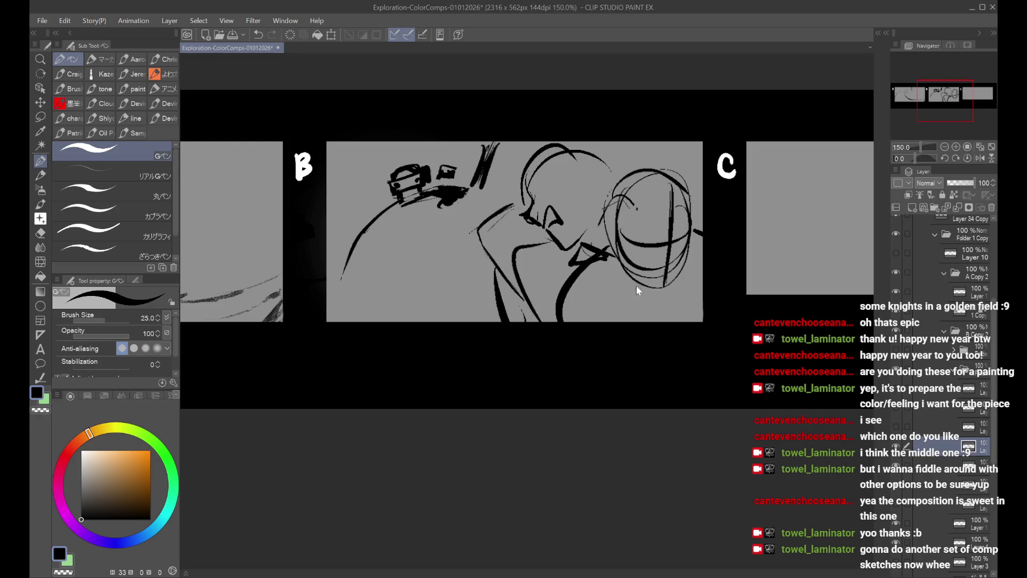
Step: Shrink and reposition the head drawing with a transform
{"action": "key", "text": "ctrl+t"}
{"action": "left_click_drag", "start_coordinate": [717, 351], "coordinate": [668, 300]}
{"action": "left_click_drag", "start_coordinate": [594, 224], "coordinate": [599, 240]}
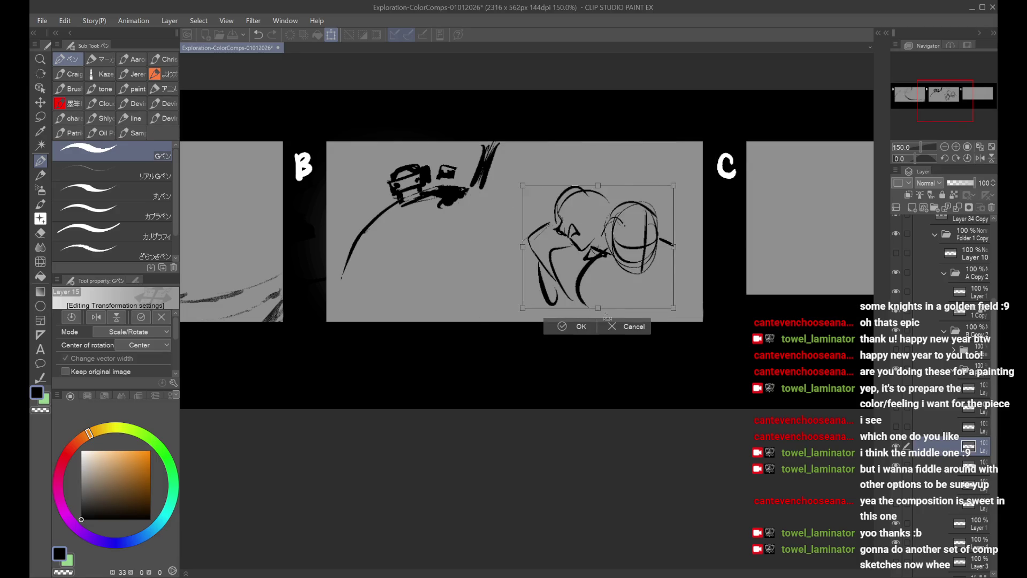
Step: Cancel the head resize and slightly shrink the right part of the sketch toward the upper left
{"action": "left_click_drag", "start_coordinate": [608, 313], "coordinate": [608, 357]}
{"action": "left_click", "coordinate": [633, 371]}
{"action": "key", "text": "ctrl+t"}
{"action": "left_click_drag", "start_coordinate": [719, 343], "coordinate": [618, 337]}
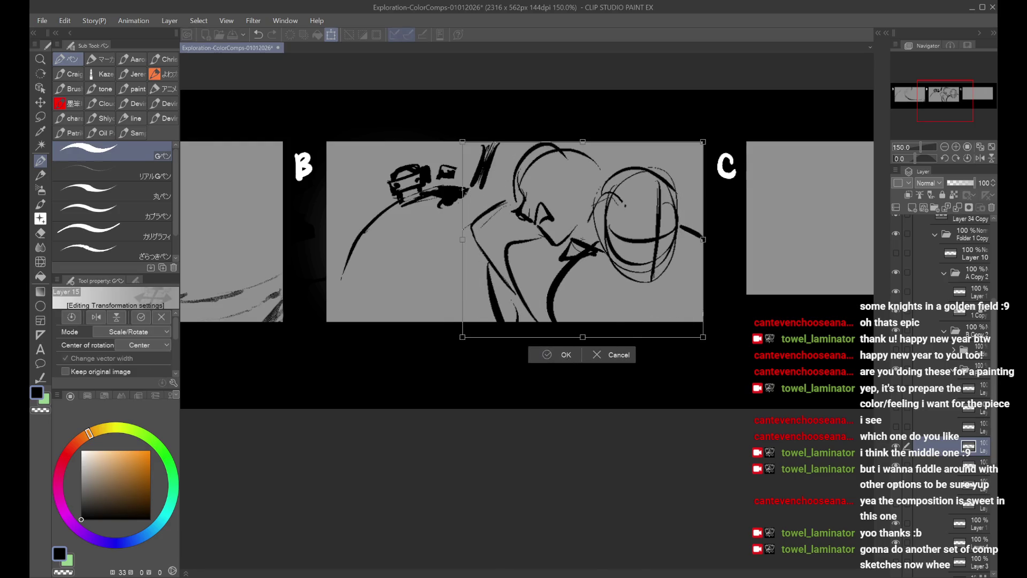
{"action": "left_click", "coordinate": [560, 355]}
Step: Lasso the middle figure, shrink it slightly and move it lower in panel B
{"action": "left_click", "coordinate": [40, 117]}
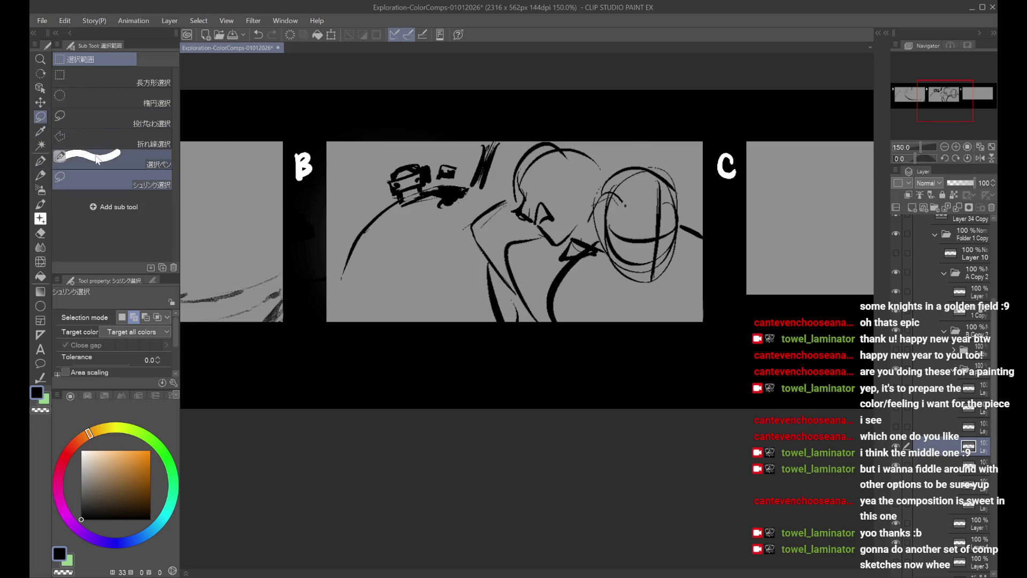
{"action": "mouse_move", "coordinate": [554, 88]}
{"action": "left_mouse_down"}
{"action": "mouse_move", "coordinate": [481, 175]}
{"action": "mouse_move", "coordinate": [527, 336]}
{"action": "mouse_move", "coordinate": [589, 233]}
{"action": "mouse_move", "coordinate": [610, 106]}
{"action": "left_mouse_up"}
{"action": "key", "text": "ctrl+t"}
{"action": "left_click_drag", "start_coordinate": [463, 142], "coordinate": [469, 167]}
{"action": "left_click_drag", "start_coordinate": [601, 231], "coordinate": [592, 247]}
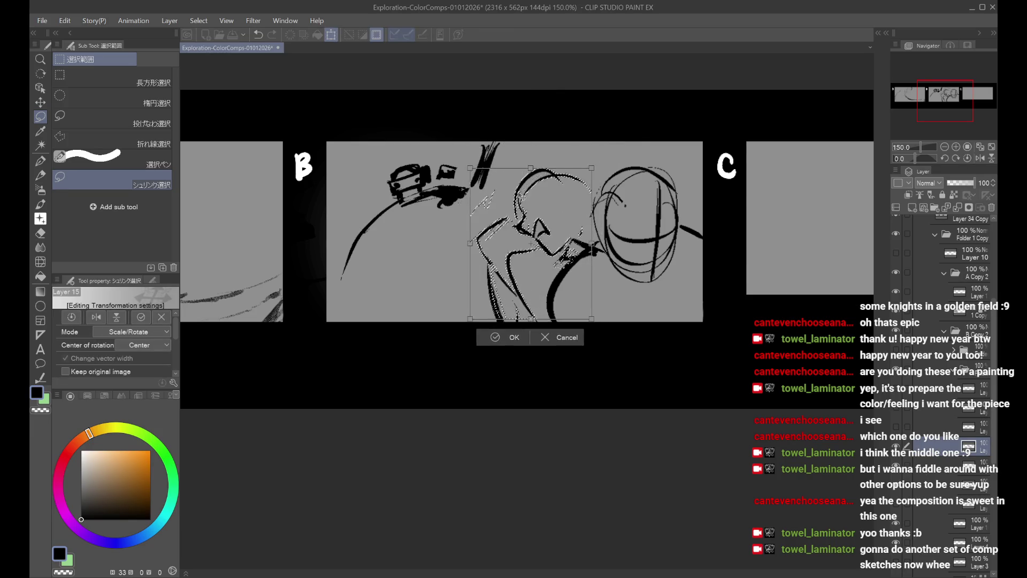
{"action": "key", "text": "Return"}
{"action": "key", "text": "ctrl+d"}
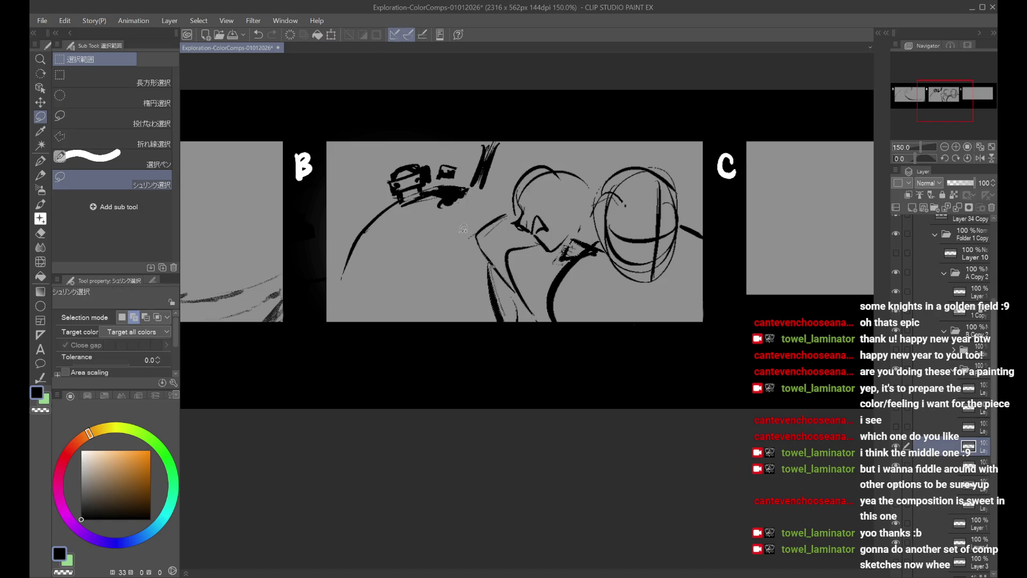
Step: Ink a line along the helmet's lower edge with the pen, undoing the first attempt
{"action": "left_click", "coordinate": [41, 160]}
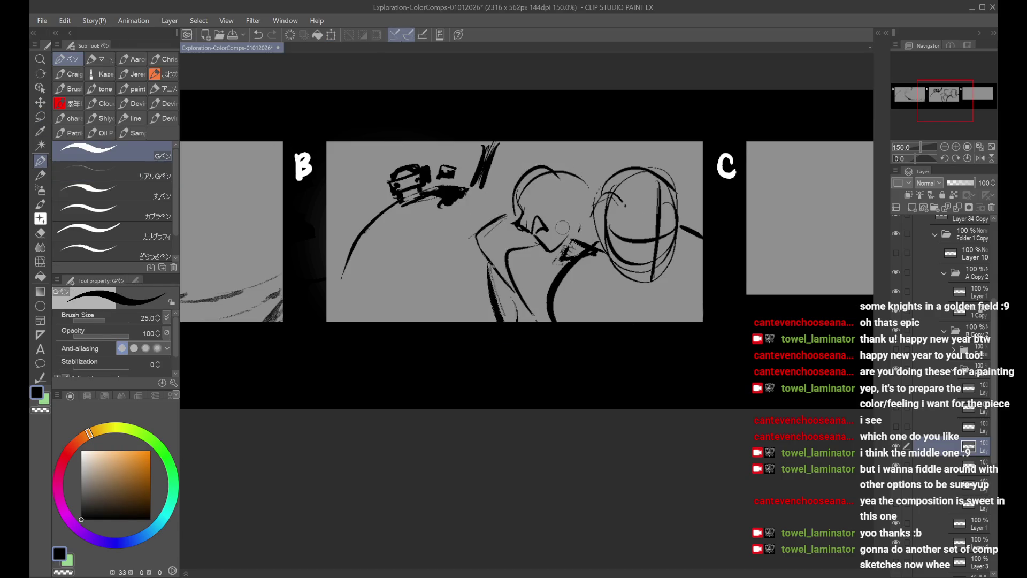
{"action": "mouse_move", "coordinate": [621, 252]}
{"action": "left_mouse_down"}
{"action": "mouse_move", "coordinate": [666, 284]}
{"action": "mouse_move", "coordinate": [634, 274]}
{"action": "mouse_move", "coordinate": [556, 279]}
{"action": "mouse_move", "coordinate": [532, 319]}
{"action": "left_mouse_up"}
{"action": "key", "text": "ctrl+z"}
{"action": "key", "text": "ctrl+z"}
Step: Fade the figure layer to light grey and draw one sweeping curve from under the car
{"action": "left_click_drag", "start_coordinate": [958, 185], "coordinate": [907, 204]}
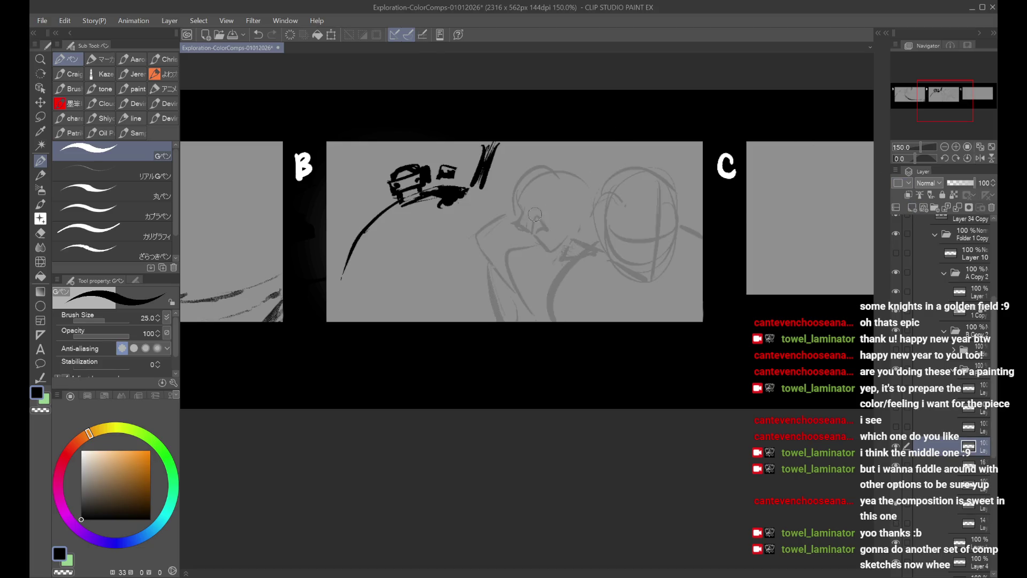
{"action": "left_click_drag", "start_coordinate": [447, 196], "coordinate": [478, 243]}
{"action": "key", "text": "ctrl+z"}
{"action": "key", "text": "ctrl+z"}
{"action": "key", "text": "ctrl+z"}
{"action": "mouse_move", "coordinate": [452, 193]}
{"action": "left_mouse_down"}
{"action": "mouse_move", "coordinate": [482, 243]}
{"action": "mouse_move", "coordinate": [522, 262]}
{"action": "mouse_move", "coordinate": [711, 300]}
{"action": "left_mouse_up"}
{"action": "key", "text": "ctrl+z"}
{"action": "key", "text": "ctrl+z"}
{"action": "left_click_drag", "start_coordinate": [445, 206], "coordinate": [596, 274]}
{"action": "left_click_drag", "start_coordinate": [495, 258], "coordinate": [690, 280]}
{"action": "key", "text": "ctrl+z"}
{"action": "key", "text": "ctrl+z"}
{"action": "left_click_drag", "start_coordinate": [452, 202], "coordinate": [601, 283]}
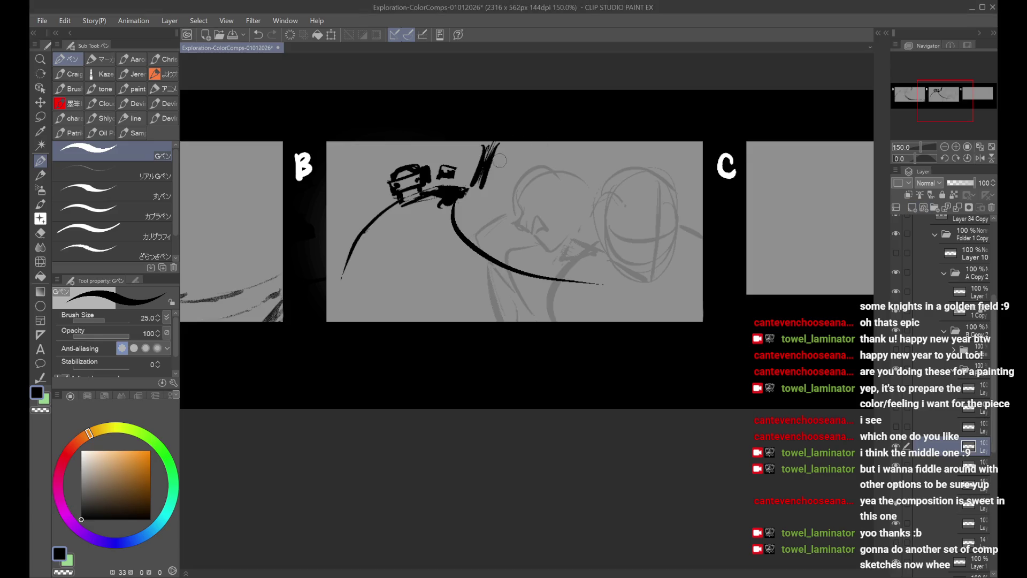
Step: Try a small upright rectangle and a tall ellipse over the curve, then remove them
{"action": "left_click_drag", "start_coordinate": [496, 246], "coordinate": [510, 292]}
{"action": "key", "text": "ctrl+z"}
{"action": "mouse_move", "coordinate": [496, 247]}
{"action": "left_mouse_down"}
{"action": "mouse_move", "coordinate": [511, 247]}
{"action": "mouse_move", "coordinate": [523, 291]}
{"action": "mouse_move", "coordinate": [526, 242]}
{"action": "mouse_move", "coordinate": [521, 300]}
{"action": "mouse_move", "coordinate": [500, 263]}
{"action": "mouse_move", "coordinate": [516, 302]}
{"action": "mouse_move", "coordinate": [508, 289]}
{"action": "mouse_move", "coordinate": [521, 300]}
{"action": "mouse_move", "coordinate": [565, 254]}
{"action": "mouse_move", "coordinate": [581, 302]}
{"action": "left_mouse_up"}
{"action": "key", "text": "ctrl+z"}
{"action": "key", "text": "ctrl+z"}
{"action": "key", "text": "ctrl+z"}
{"action": "key", "text": "ctrl+z"}
{"action": "left_click_drag", "start_coordinate": [559, 268], "coordinate": [583, 296]}
{"action": "key", "text": "ctrl+z"}
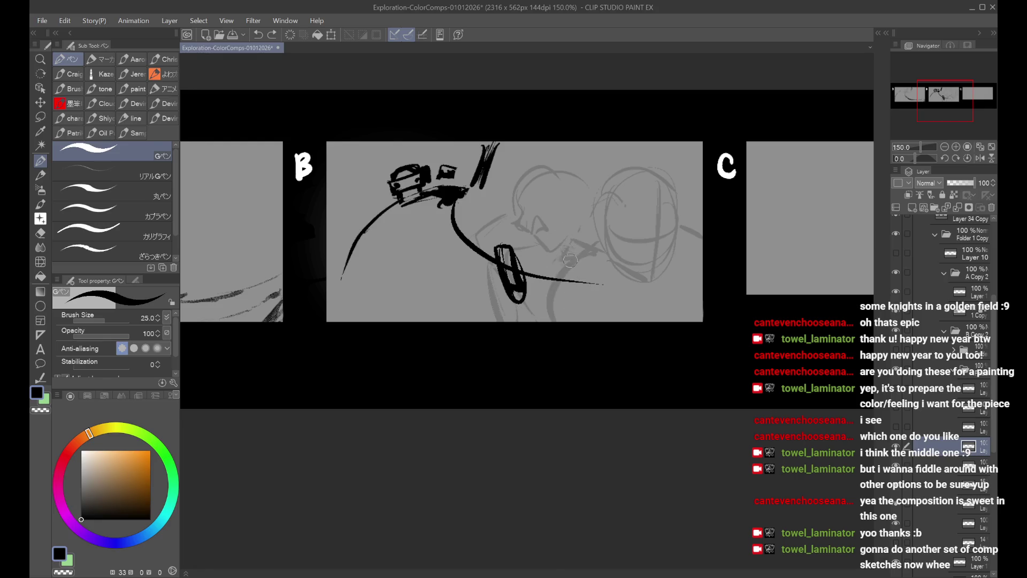
{"action": "key", "text": "ctrl+z"}
{"action": "key", "text": "ctrl+z"}
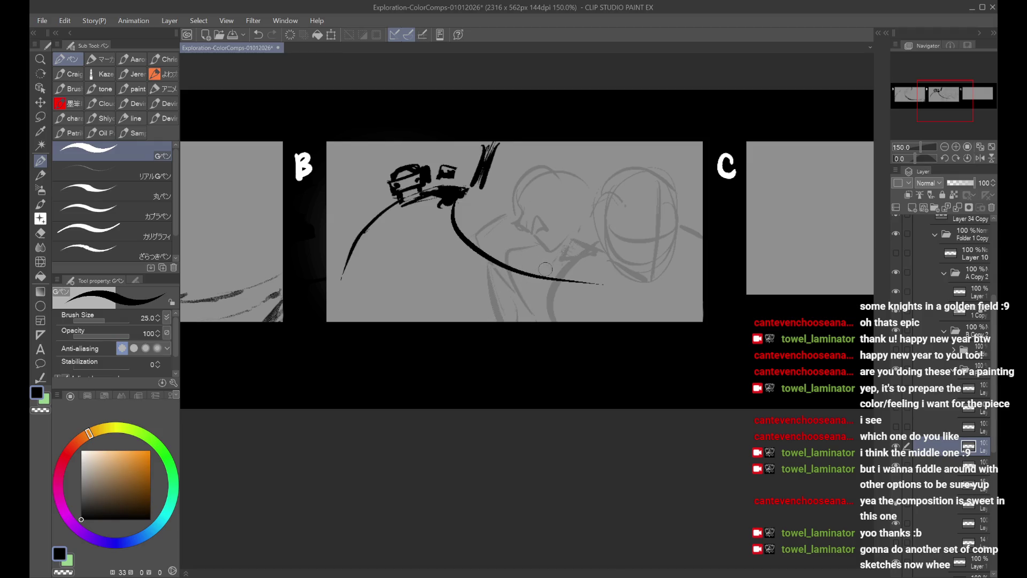
Step: Draw elliptical loops along the curve, retrying the right-hand loop several times
{"action": "left_click_drag", "start_coordinate": [525, 253], "coordinate": [543, 298]}
{"action": "left_click_drag", "start_coordinate": [574, 265], "coordinate": [623, 289]}
{"action": "key", "text": "ctrl+z"}
{"action": "left_click_drag", "start_coordinate": [579, 231], "coordinate": [612, 297]}
{"action": "key", "text": "ctrl+z"}
{"action": "left_click_drag", "start_coordinate": [572, 246], "coordinate": [610, 298]}
{"action": "key", "text": "ctrl+z"}
{"action": "key", "text": "ctrl+z"}
{"action": "key", "text": "ctrl+z"}
{"action": "mouse_move", "coordinate": [532, 275]}
{"action": "left_mouse_down"}
{"action": "mouse_move", "coordinate": [514, 291]}
{"action": "mouse_move", "coordinate": [570, 251]}
{"action": "left_mouse_up"}
{"action": "key", "text": "ctrl+z"}
{"action": "mouse_move", "coordinate": [613, 277]}
{"action": "left_mouse_down"}
{"action": "mouse_move", "coordinate": [629, 289]}
{"action": "mouse_move", "coordinate": [639, 267]}
{"action": "left_mouse_up"}
{"action": "key", "text": "ctrl+z"}
{"action": "key", "text": "ctrl+z"}
Step: Add a C-shaped loop and heavy stacked rings along the curve at lower right
{"action": "mouse_move", "coordinate": [545, 247]}
{"action": "left_mouse_down"}
{"action": "mouse_move", "coordinate": [517, 292]}
{"action": "mouse_move", "coordinate": [549, 254]}
{"action": "left_mouse_up"}
{"action": "mouse_move", "coordinate": [615, 265]}
{"action": "left_mouse_down"}
{"action": "mouse_move", "coordinate": [588, 278]}
{"action": "mouse_move", "coordinate": [642, 289]}
{"action": "mouse_move", "coordinate": [622, 315]}
{"action": "left_mouse_up"}
{"action": "left_click_drag", "start_coordinate": [621, 256], "coordinate": [626, 321]}
{"action": "left_click_drag", "start_coordinate": [535, 260], "coordinate": [503, 289]}
{"action": "left_click_drag", "start_coordinate": [599, 263], "coordinate": [573, 289]}
{"action": "key", "text": "ctrl+z"}
{"action": "mouse_move", "coordinate": [511, 273]}
{"action": "left_mouse_down"}
{"action": "mouse_move", "coordinate": [504, 298]}
{"action": "mouse_move", "coordinate": [446, 257]}
{"action": "mouse_move", "coordinate": [425, 205]}
{"action": "mouse_move", "coordinate": [494, 297]}
{"action": "left_mouse_up"}
{"action": "key", "text": "ctrl+z"}
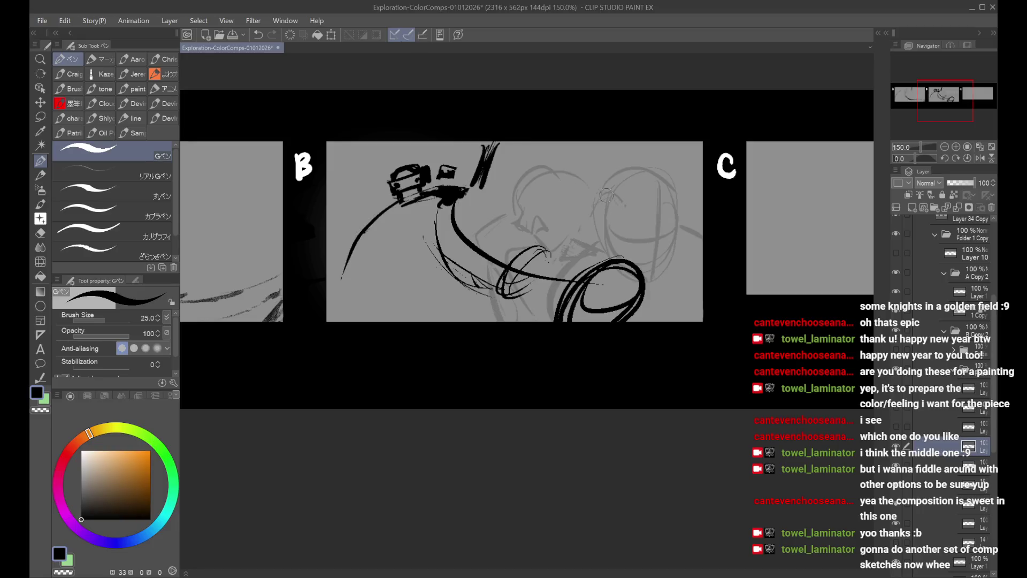
Step: Draw a tapered stroke toward the right and circle it with thin loops
{"action": "left_click_drag", "start_coordinate": [591, 209], "coordinate": [681, 255]}
{"action": "mouse_move", "coordinate": [621, 222]}
{"action": "left_mouse_down"}
{"action": "mouse_move", "coordinate": [655, 187]}
{"action": "mouse_move", "coordinate": [653, 195]}
{"action": "mouse_move", "coordinate": [677, 190]}
{"action": "mouse_move", "coordinate": [578, 222]}
{"action": "mouse_move", "coordinate": [588, 215]}
{"action": "mouse_move", "coordinate": [607, 259]}
{"action": "left_mouse_up"}
{"action": "key", "text": "ctrl+z"}
{"action": "key", "text": "ctrl+z"}
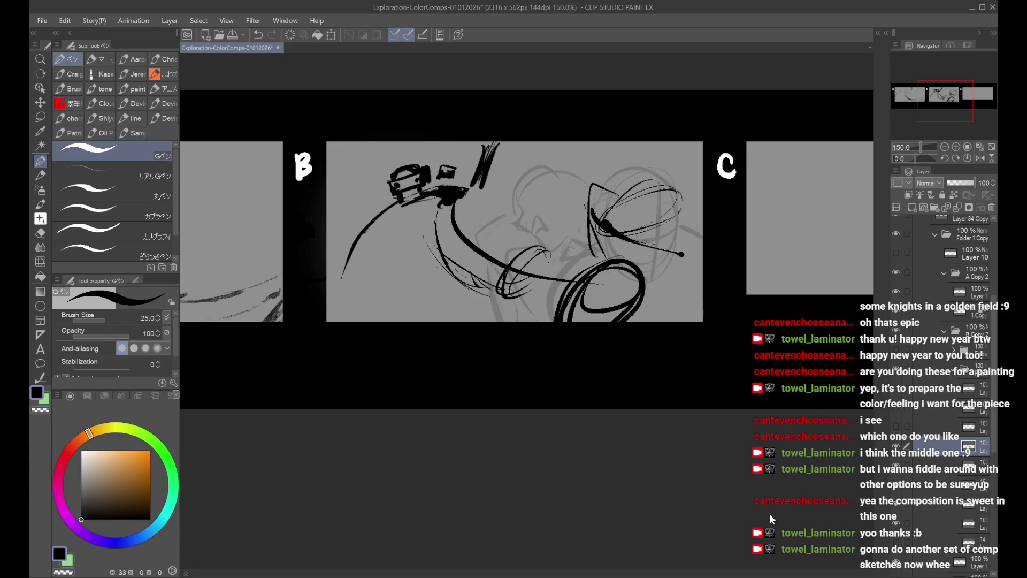
{"action": "left_click", "coordinate": [642, 252]}
Step: Draw thin curves over the helmet and scribble oval goggle loops
{"action": "key", "text": "ctrl+z"}
{"action": "key", "text": "ctrl+z"}
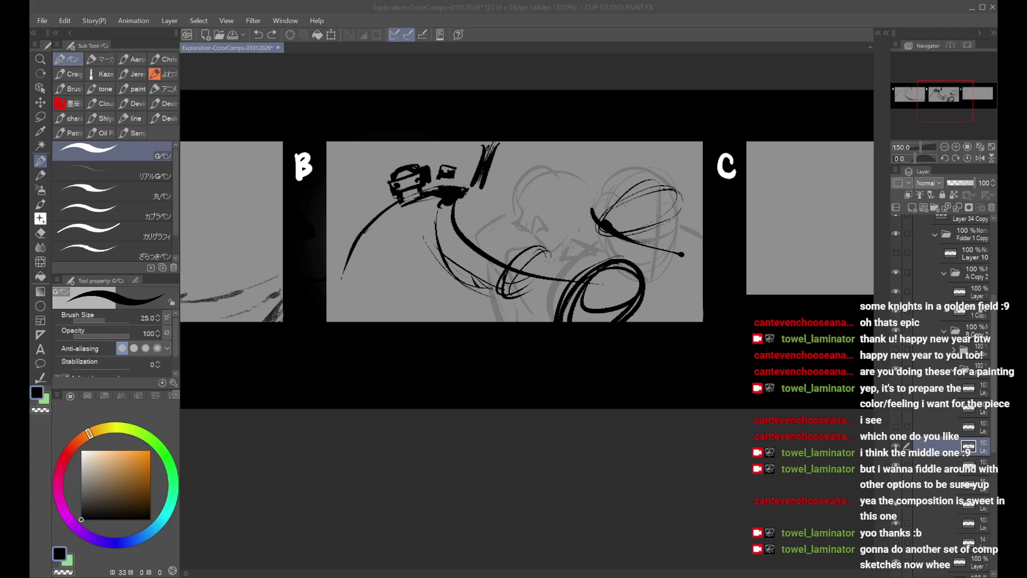
{"action": "left_click", "coordinate": [646, 232]}
{"action": "key", "text": "ctrl+z"}
{"action": "key", "text": "ctrl+z"}
{"action": "left_click_drag", "start_coordinate": [640, 177], "coordinate": [621, 233]}
{"action": "key", "text": "ctrl+z"}
{"action": "left_click_drag", "start_coordinate": [645, 185], "coordinate": [625, 224]}
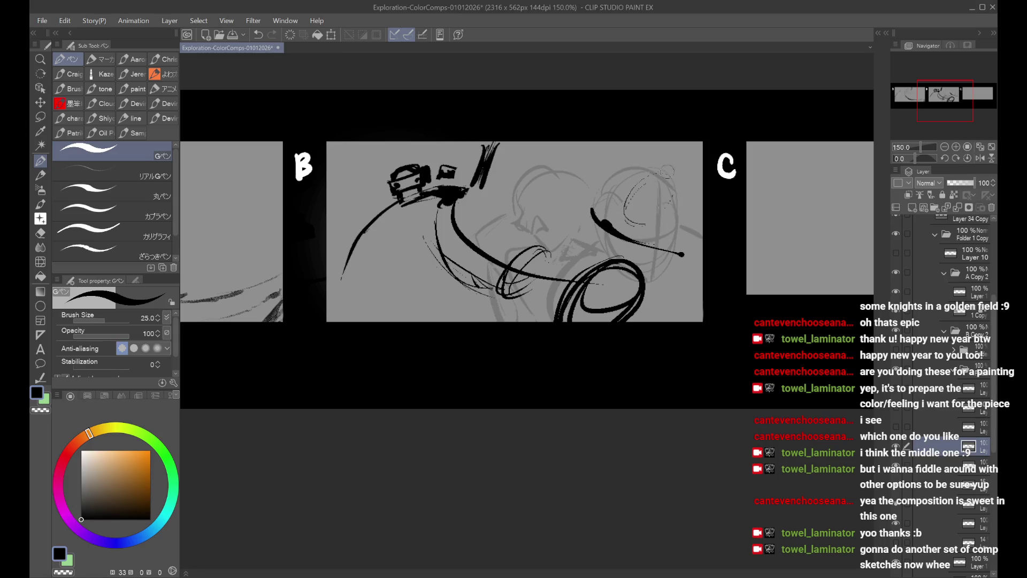
{"action": "mouse_move", "coordinate": [664, 174]}
{"action": "left_mouse_down"}
{"action": "mouse_move", "coordinate": [628, 216]}
{"action": "mouse_move", "coordinate": [636, 176]}
{"action": "mouse_move", "coordinate": [602, 241]}
{"action": "left_mouse_up"}
Step: Outline a cone-shaped helmet with a short curve near the face
{"action": "left_click_drag", "start_coordinate": [676, 214], "coordinate": [690, 243]}
{"action": "key", "text": "ctrl+z"}
{"action": "key", "text": "ctrl+z"}
{"action": "mouse_move", "coordinate": [577, 184]}
{"action": "left_mouse_down"}
{"action": "mouse_move", "coordinate": [669, 203]}
{"action": "mouse_move", "coordinate": [680, 222]}
{"action": "mouse_move", "coordinate": [661, 251]}
{"action": "left_mouse_up"}
{"action": "left_click_drag", "start_coordinate": [575, 234], "coordinate": [595, 254]}
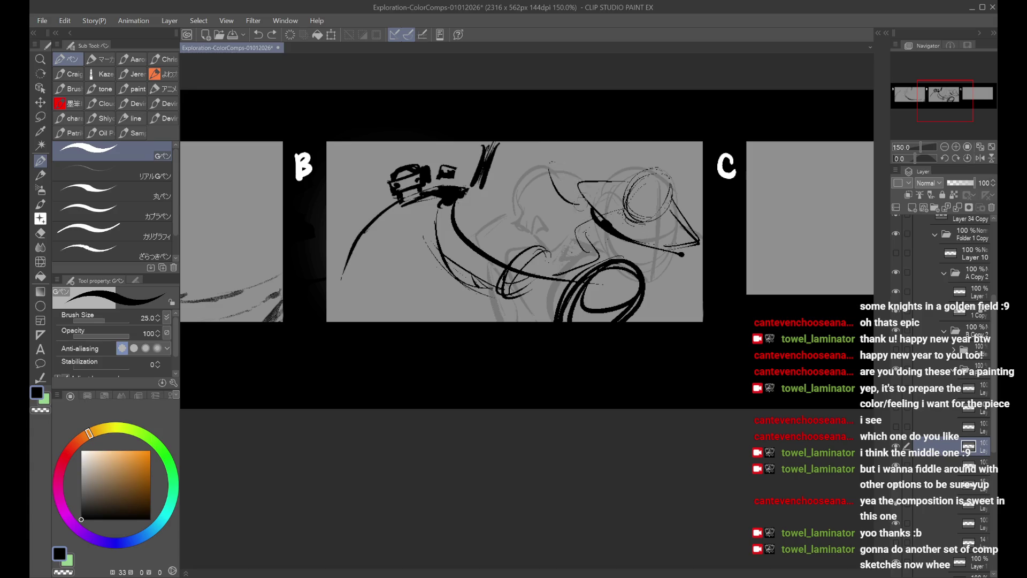
Step: Sketch a small circle and curved lines above the face, retrying several strokes
{"action": "left_click_drag", "start_coordinate": [567, 158], "coordinate": [568, 160]}
{"action": "mouse_move", "coordinate": [554, 179]}
{"action": "left_mouse_down"}
{"action": "mouse_move", "coordinate": [575, 209]}
{"action": "mouse_move", "coordinate": [591, 204]}
{"action": "left_mouse_up"}
{"action": "key", "text": "ctrl+z"}
{"action": "key", "text": "ctrl+z"}
{"action": "key", "text": "ctrl+z"}
{"action": "key", "text": "ctrl+z"}
{"action": "mouse_move", "coordinate": [559, 172]}
{"action": "left_mouse_down"}
{"action": "mouse_move", "coordinate": [567, 235]}
{"action": "mouse_move", "coordinate": [582, 208]}
{"action": "left_mouse_up"}
{"action": "key", "text": "ctrl+z"}
Step: Add a loop left of the goggles plus an arch and curled strokes by the face
{"action": "key", "text": "ctrl+z"}
{"action": "left_click_drag", "start_coordinate": [562, 165], "coordinate": [585, 203]}
{"action": "key", "text": "ctrl+z"}
{"action": "key", "text": "ctrl+z"}
{"action": "mouse_move", "coordinate": [580, 155]}
{"action": "left_mouse_down"}
{"action": "mouse_move", "coordinate": [615, 188]}
{"action": "mouse_move", "coordinate": [576, 213]}
{"action": "left_mouse_up"}
{"action": "key", "text": "ctrl+z"}
{"action": "left_click_drag", "start_coordinate": [623, 176], "coordinate": [599, 220]}
{"action": "mouse_move", "coordinate": [573, 155]}
{"action": "left_mouse_down"}
{"action": "mouse_move", "coordinate": [569, 209]}
{"action": "mouse_move", "coordinate": [620, 203]}
{"action": "mouse_move", "coordinate": [573, 173]}
{"action": "left_mouse_up"}
{"action": "key", "text": "ctrl+z"}
{"action": "mouse_move", "coordinate": [578, 170]}
{"action": "left_mouse_down"}
{"action": "mouse_move", "coordinate": [614, 187]}
{"action": "mouse_move", "coordinate": [600, 180]}
{"action": "left_mouse_up"}
{"action": "mouse_move", "coordinate": [566, 160]}
{"action": "left_mouse_down"}
{"action": "mouse_move", "coordinate": [576, 211]}
{"action": "mouse_move", "coordinate": [559, 220]}
{"action": "left_mouse_up"}
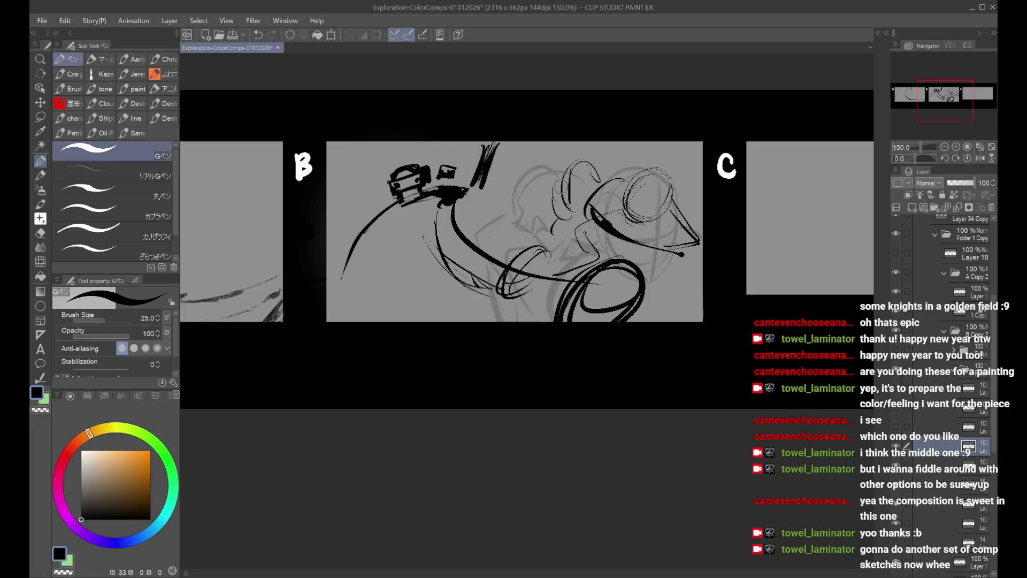
{"action": "mouse_move", "coordinate": [573, 177]}
{"action": "left_mouse_down"}
{"action": "mouse_move", "coordinate": [564, 206]}
{"action": "mouse_move", "coordinate": [589, 207]}
{"action": "left_mouse_up"}
{"action": "key", "text": "ctrl+z"}
{"action": "key", "text": "ctrl+z"}
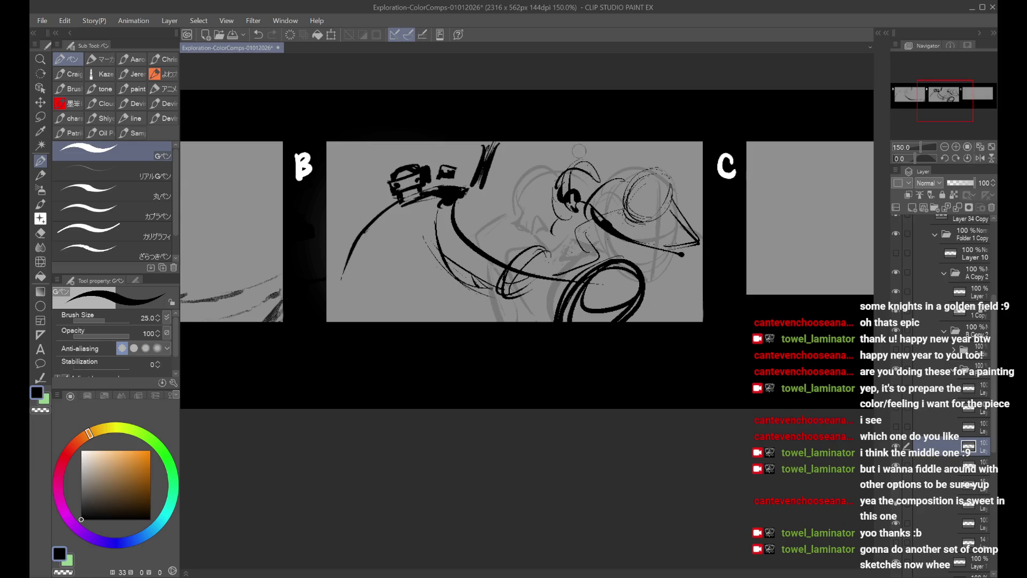
Step: Mirror the canvas to check the sketch, add a diagonal stroke by the face, then flip back
{"action": "key", "text": "h"}
{"action": "key", "text": "ctrl+z"}
{"action": "key", "text": "ctrl+z"}
{"action": "left_click_drag", "start_coordinate": [483, 213], "coordinate": [518, 240]}
{"action": "key", "text": "ctrl+z"}
{"action": "key", "text": "h"}
{"action": "scroll", "coordinate": [549, 278], "scroll_direction": "down", "scroll_amount": 3}
Step: Zoom the view and delete the extra layer from the Layer panel
{"action": "scroll", "coordinate": [549, 279], "scroll_direction": "up", "scroll_amount": 1}
{"action": "scroll", "coordinate": [549, 279], "scroll_direction": "down", "scroll_amount": 1}
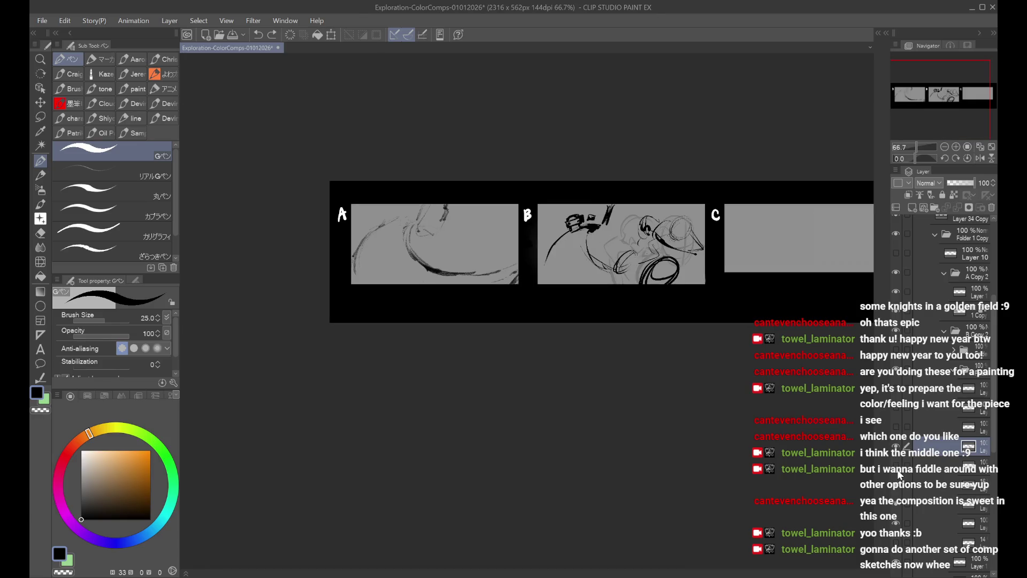
{"action": "scroll", "coordinate": [841, 358], "scroll_direction": "up", "scroll_amount": 1}
{"action": "scroll", "coordinate": [842, 358], "scroll_direction": "up", "scroll_amount": 1}
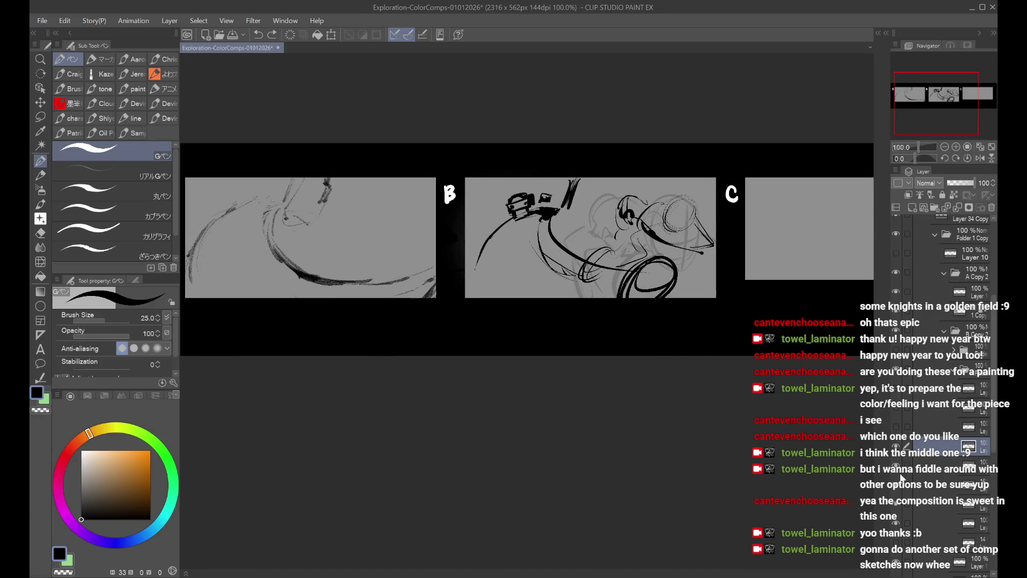
{"action": "left_click", "coordinate": [897, 486]}
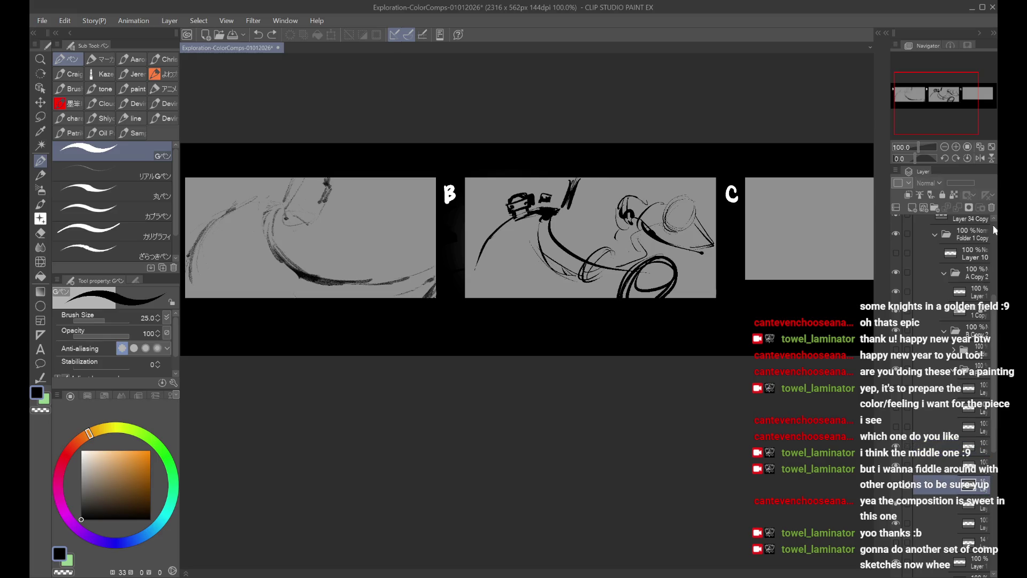
{"action": "left_click", "coordinate": [991, 207]}
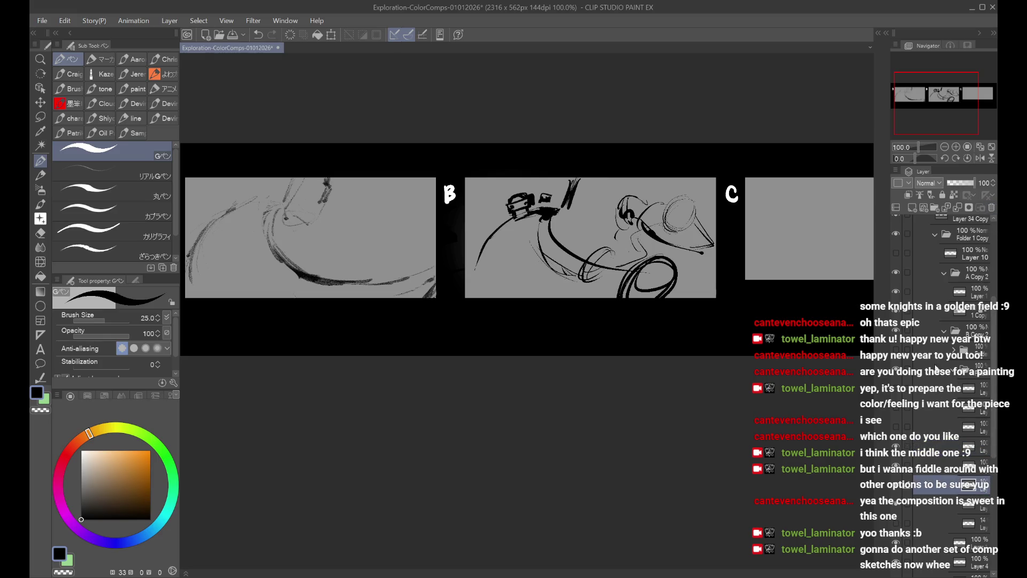
Step: Toggle the B Copy 2 folder's visibility to compare, then select panel A's layer
{"action": "scroll", "coordinate": [948, 339], "scroll_direction": "up", "scroll_amount": 1}
{"action": "left_click", "coordinate": [931, 355]}
{"action": "left_click", "coordinate": [897, 358]}
{"action": "left_click", "coordinate": [897, 358]}
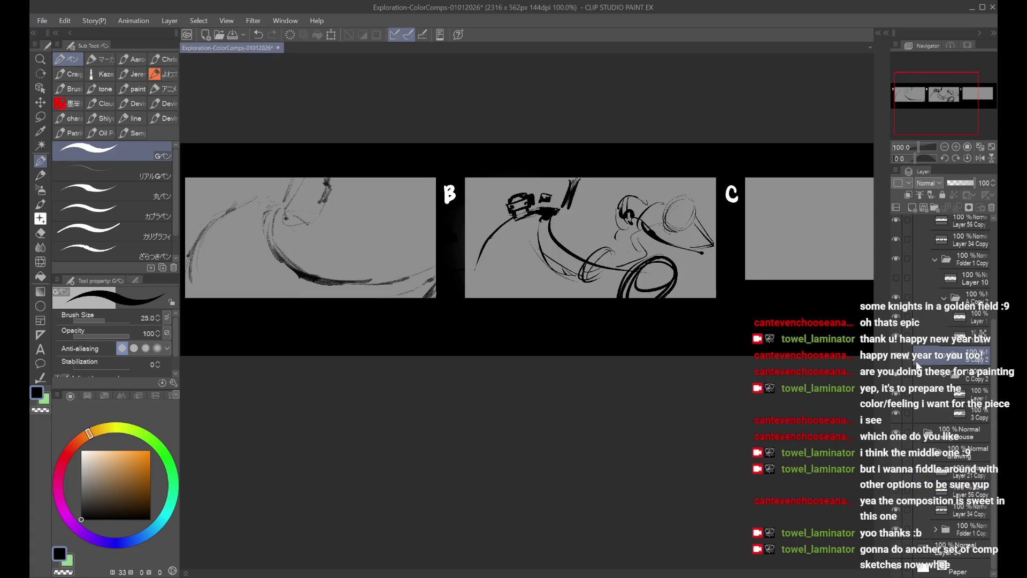
{"action": "left_click", "coordinate": [923, 317]}
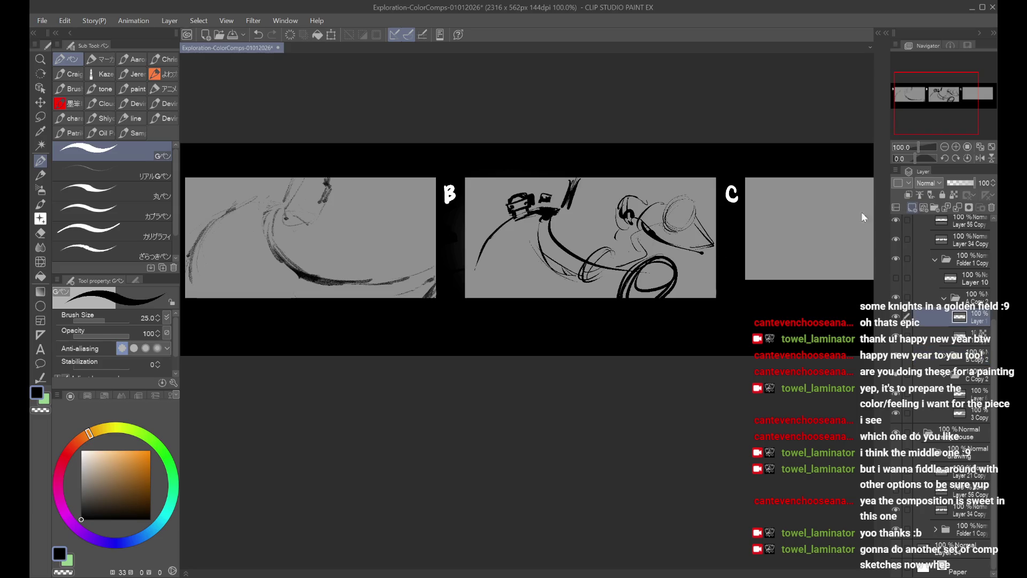
{"action": "left_click_drag", "start_coordinate": [862, 212], "coordinate": [992, 207]}
Step: Ink thick black hook, bar and crossing strokes in panel A with the G-pen
{"action": "key", "text": "ctrl+z"}
{"action": "mouse_move", "coordinate": [369, 192]}
{"action": "left_mouse_down"}
{"action": "mouse_move", "coordinate": [374, 201]}
{"action": "mouse_move", "coordinate": [387, 181]}
{"action": "mouse_move", "coordinate": [369, 197]}
{"action": "mouse_move", "coordinate": [357, 238]}
{"action": "mouse_move", "coordinate": [377, 254]}
{"action": "left_mouse_up"}
{"action": "key", "text": "ctrl+z"}
{"action": "key", "text": "ctrl+z"}
{"action": "mouse_move", "coordinate": [388, 242]}
{"action": "left_mouse_down"}
{"action": "mouse_move", "coordinate": [360, 265]}
{"action": "mouse_move", "coordinate": [377, 216]}
{"action": "mouse_move", "coordinate": [364, 214]}
{"action": "mouse_move", "coordinate": [358, 235]}
{"action": "mouse_move", "coordinate": [396, 217]}
{"action": "mouse_move", "coordinate": [401, 237]}
{"action": "left_mouse_up"}
{"action": "key", "text": "ctrl+z"}
{"action": "mouse_move", "coordinate": [383, 236]}
{"action": "left_mouse_down"}
{"action": "mouse_move", "coordinate": [391, 247]}
{"action": "mouse_move", "coordinate": [369, 248]}
{"action": "mouse_move", "coordinate": [385, 247]}
{"action": "mouse_move", "coordinate": [380, 267]}
{"action": "mouse_move", "coordinate": [379, 257]}
{"action": "mouse_move", "coordinate": [404, 265]}
{"action": "mouse_move", "coordinate": [376, 273]}
{"action": "mouse_move", "coordinate": [380, 281]}
{"action": "mouse_move", "coordinate": [393, 266]}
{"action": "left_mouse_up"}
{"action": "mouse_move", "coordinate": [502, 265]}
{"action": "left_mouse_down"}
{"action": "mouse_move", "coordinate": [481, 283]}
{"action": "mouse_move", "coordinate": [492, 270]}
{"action": "left_mouse_up"}
{"action": "key", "text": "ctrl+z"}
Step: Mirror the view to check panel A, then erase its black figure
{"action": "key", "text": "h"}
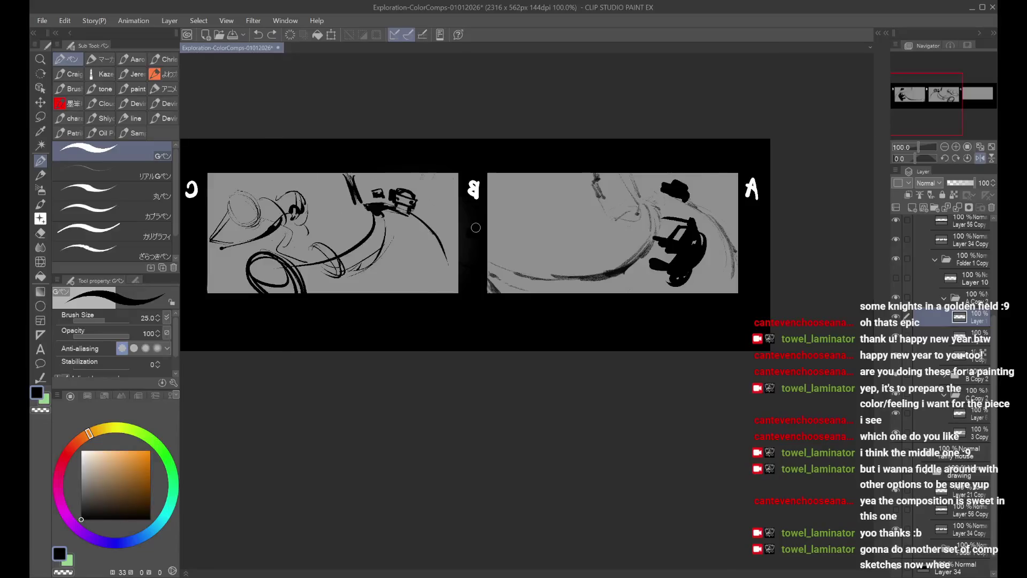
{"action": "key", "text": "h"}
{"action": "mouse_move", "coordinate": [363, 233]}
{"action": "left_mouse_down"}
{"action": "mouse_move", "coordinate": [369, 268]}
{"action": "mouse_move", "coordinate": [383, 240]}
{"action": "mouse_move", "coordinate": [398, 251]}
{"action": "mouse_move", "coordinate": [360, 265]}
{"action": "mouse_move", "coordinate": [364, 227]}
{"action": "mouse_move", "coordinate": [393, 287]}
{"action": "left_mouse_up"}
{"action": "key", "text": "ctrl+z"}
Step: Redraw the figure with looping ovals and dark curves running to the panel bottom
{"action": "key", "text": "ctrl+z"}
{"action": "mouse_move", "coordinate": [363, 230]}
{"action": "left_mouse_down"}
{"action": "mouse_move", "coordinate": [380, 265]}
{"action": "mouse_move", "coordinate": [377, 292]}
{"action": "left_mouse_up"}
{"action": "key", "text": "ctrl+z"}
{"action": "key", "text": "ctrl+z"}
{"action": "left_click_drag", "start_coordinate": [385, 257], "coordinate": [396, 292]}
{"action": "key", "text": "ctrl+z"}
{"action": "key", "text": "ctrl+z"}
{"action": "key", "text": "ctrl+z"}
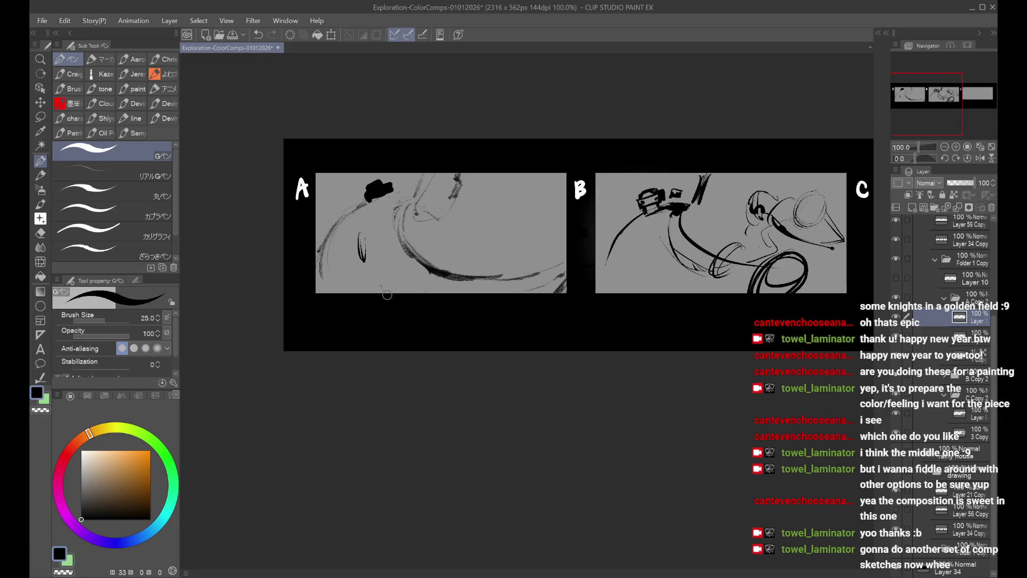
{"action": "mouse_move", "coordinate": [381, 292]}
{"action": "left_mouse_down"}
{"action": "mouse_move", "coordinate": [386, 265]}
{"action": "mouse_move", "coordinate": [396, 292]}
{"action": "left_mouse_up"}
{"action": "mouse_move", "coordinate": [359, 242]}
{"action": "left_mouse_down"}
{"action": "mouse_move", "coordinate": [368, 275]}
{"action": "mouse_move", "coordinate": [375, 261]}
{"action": "left_mouse_up"}
{"action": "mouse_move", "coordinate": [357, 214]}
{"action": "left_mouse_down"}
{"action": "mouse_move", "coordinate": [361, 251]}
{"action": "mouse_move", "coordinate": [380, 270]}
{"action": "left_mouse_up"}
{"action": "key", "text": "ctrl+z"}
Step: Add a lower arc, dark head marks and two long diagonal lines on panel A's right
{"action": "key", "text": "ctrl+z"}
{"action": "mouse_move", "coordinate": [367, 230]}
{"action": "left_mouse_down"}
{"action": "mouse_move", "coordinate": [384, 275]}
{"action": "mouse_move", "coordinate": [386, 263]}
{"action": "mouse_move", "coordinate": [368, 250]}
{"action": "mouse_move", "coordinate": [395, 249]}
{"action": "mouse_move", "coordinate": [385, 254]}
{"action": "mouse_move", "coordinate": [376, 229]}
{"action": "mouse_move", "coordinate": [367, 231]}
{"action": "left_mouse_up"}
{"action": "key", "text": "ctrl+z"}
{"action": "left_click_drag", "start_coordinate": [452, 279], "coordinate": [533, 262]}
{"action": "key", "text": "ctrl+z"}
{"action": "left_click_drag", "start_coordinate": [469, 173], "coordinate": [436, 244]}
{"action": "key", "text": "ctrl+z"}
{"action": "mouse_move", "coordinate": [378, 188]}
{"action": "left_mouse_down"}
{"action": "mouse_move", "coordinate": [371, 198]}
{"action": "mouse_move", "coordinate": [409, 201]}
{"action": "left_mouse_up"}
{"action": "key", "text": "ctrl+z"}
{"action": "key", "text": "ctrl+z"}
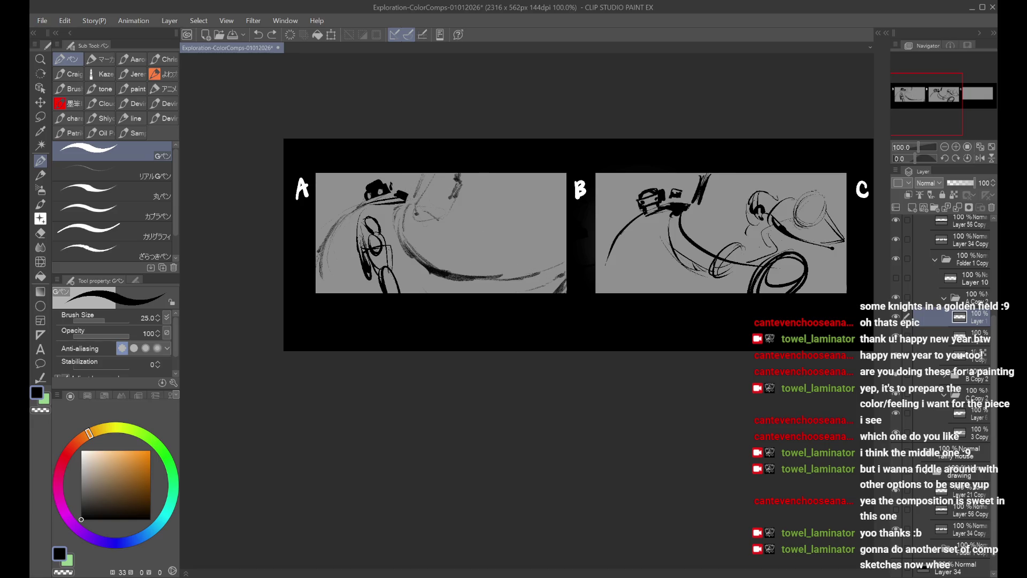
{"action": "mouse_move", "coordinate": [460, 254]}
{"action": "left_mouse_down"}
{"action": "mouse_move", "coordinate": [501, 174]}
{"action": "mouse_move", "coordinate": [491, 254]}
{"action": "mouse_move", "coordinate": [435, 239]}
{"action": "left_mouse_up"}
Step: Undo the stray diagonal line and recentre the panel strip in view
{"action": "key", "text": "ctrl+z"}
{"action": "key", "text": "ctrl+z"}
{"action": "scroll", "coordinate": [509, 231], "scroll_direction": "down", "scroll_amount": 1}
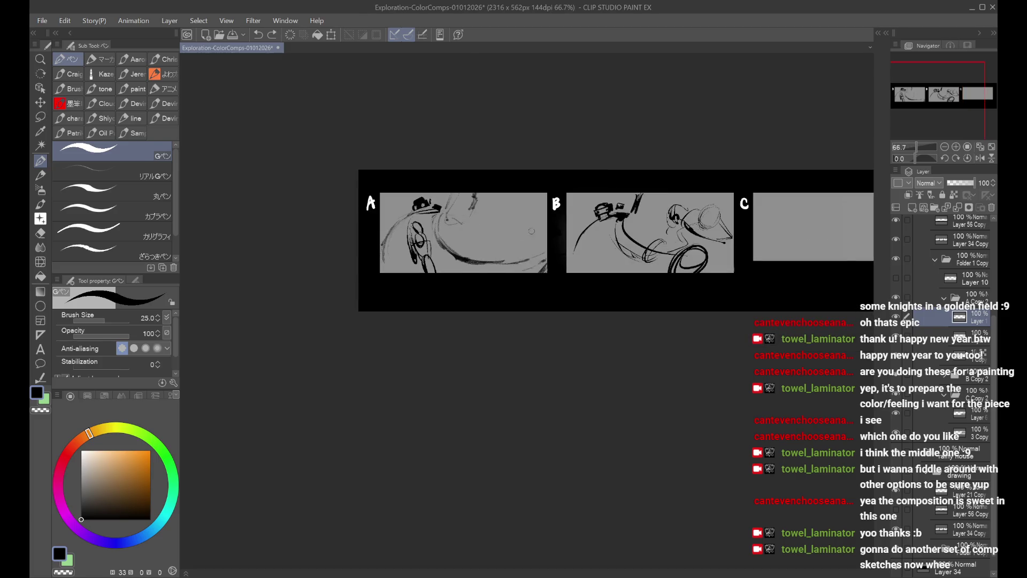
{"action": "scroll", "coordinate": [541, 257], "scroll_direction": "up", "scroll_amount": 1}
{"action": "left_click_drag", "start_coordinate": [609, 259], "coordinate": [504, 261]}
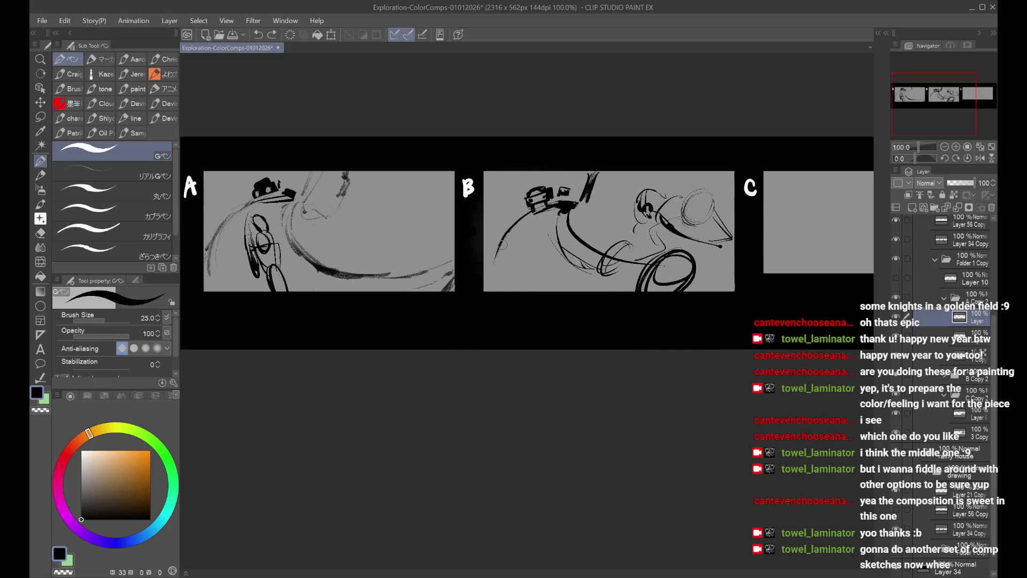
{"action": "scroll", "coordinate": [505, 246], "scroll_direction": "down", "scroll_amount": 2}
{"action": "left_click_drag", "start_coordinate": [505, 210], "coordinate": [472, 213]}
{"action": "left_click_drag", "start_coordinate": [439, 249], "coordinate": [365, 243]}
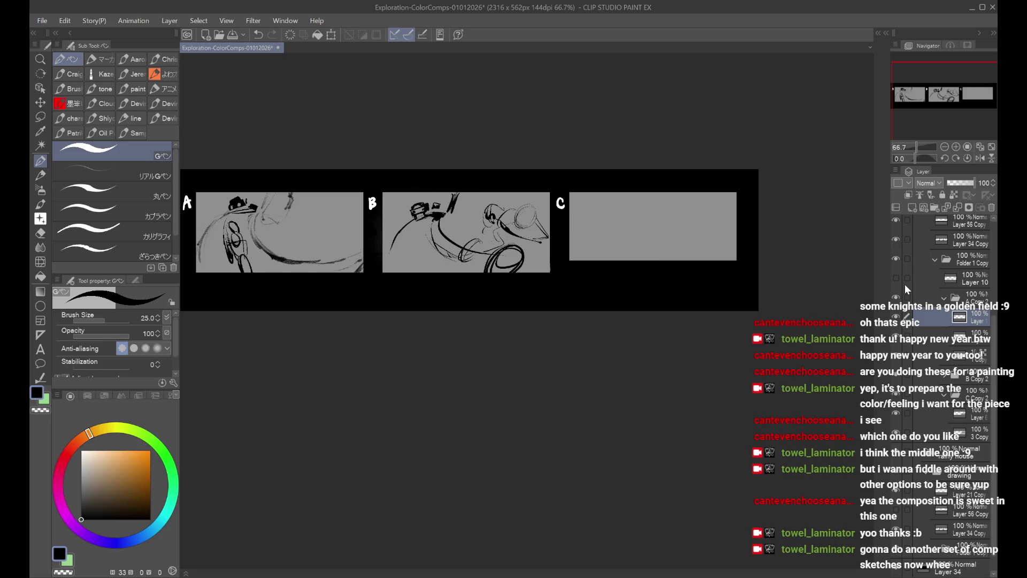
Step: Free-transform Layer 10's sketch smaller to fit inside panel C and confirm
{"action": "left_click", "coordinate": [930, 283]}
{"action": "key", "text": "ctrl+t"}
{"action": "mouse_move", "coordinate": [638, 236]}
{"action": "left_mouse_down"}
{"action": "mouse_move", "coordinate": [687, 255]}
{"action": "mouse_move", "coordinate": [657, 237]}
{"action": "mouse_move", "coordinate": [678, 259]}
{"action": "mouse_move", "coordinate": [666, 269]}
{"action": "left_mouse_up"}
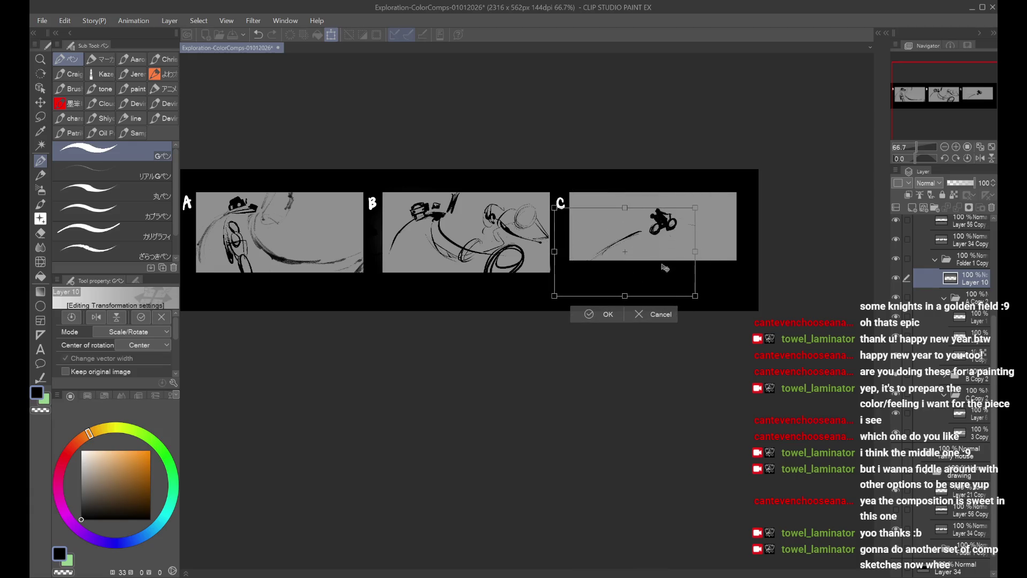
{"action": "mouse_move", "coordinate": [698, 301]}
{"action": "left_mouse_down"}
{"action": "mouse_move", "coordinate": [691, 308]}
{"action": "mouse_move", "coordinate": [664, 242]}
{"action": "mouse_move", "coordinate": [653, 258]}
{"action": "left_mouse_up"}
{"action": "left_click", "coordinate": [588, 292]}
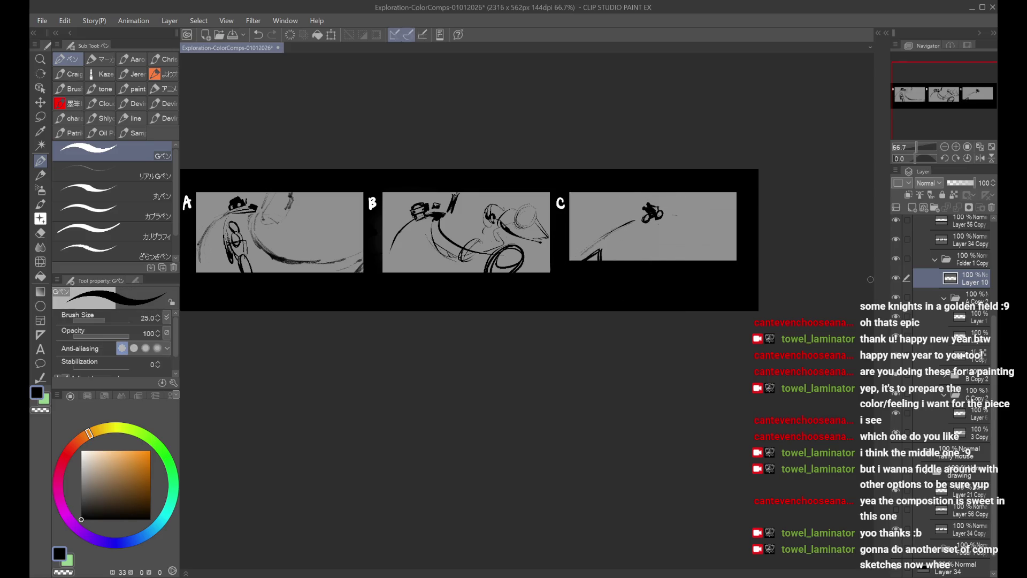
Step: Hide the C sketch, move Layer 10 into the C Copy 2 folder, and compare visibility
{"action": "left_click", "coordinate": [896, 279]}
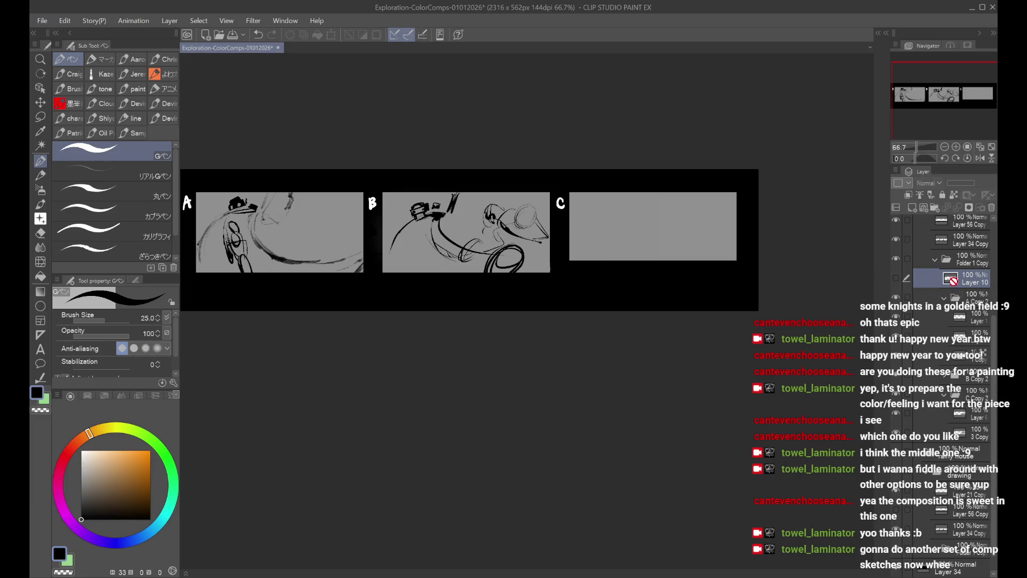
{"action": "left_click_drag", "start_coordinate": [947, 399], "coordinate": [946, 400]}
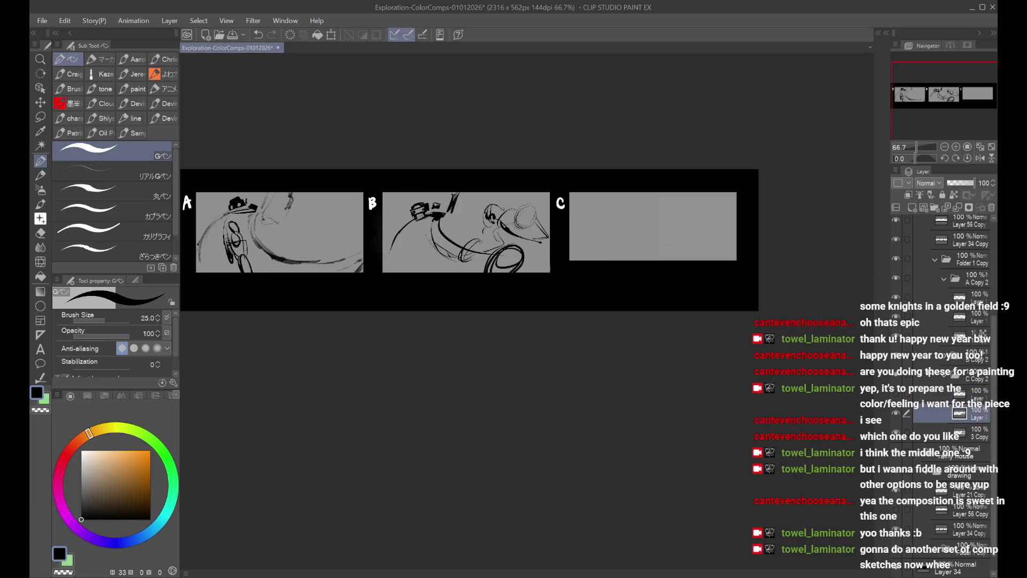
{"action": "left_click", "coordinate": [900, 414]}
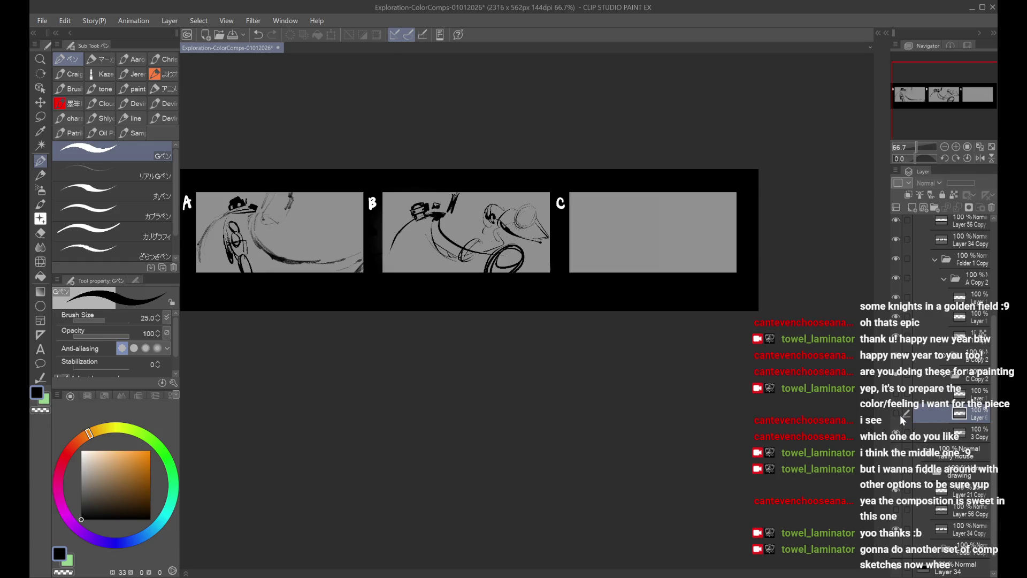
{"action": "left_click", "coordinate": [897, 277]}
{"action": "left_click", "coordinate": [896, 277]}
Step: Nudge a copy of panel B's sketch two steps right into panel C
{"action": "left_click", "coordinate": [950, 355]}
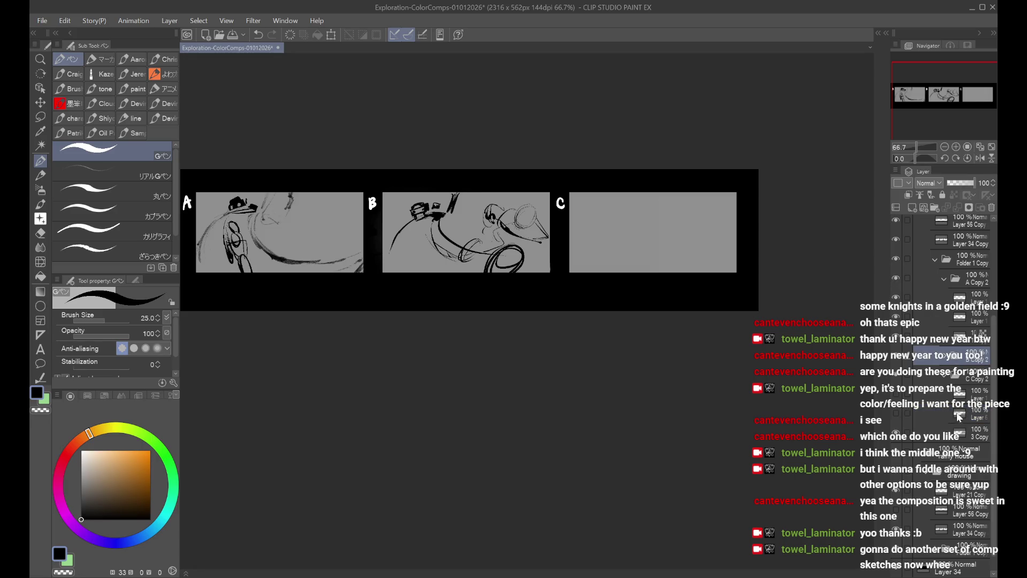
{"action": "left_click", "coordinate": [950, 396]}
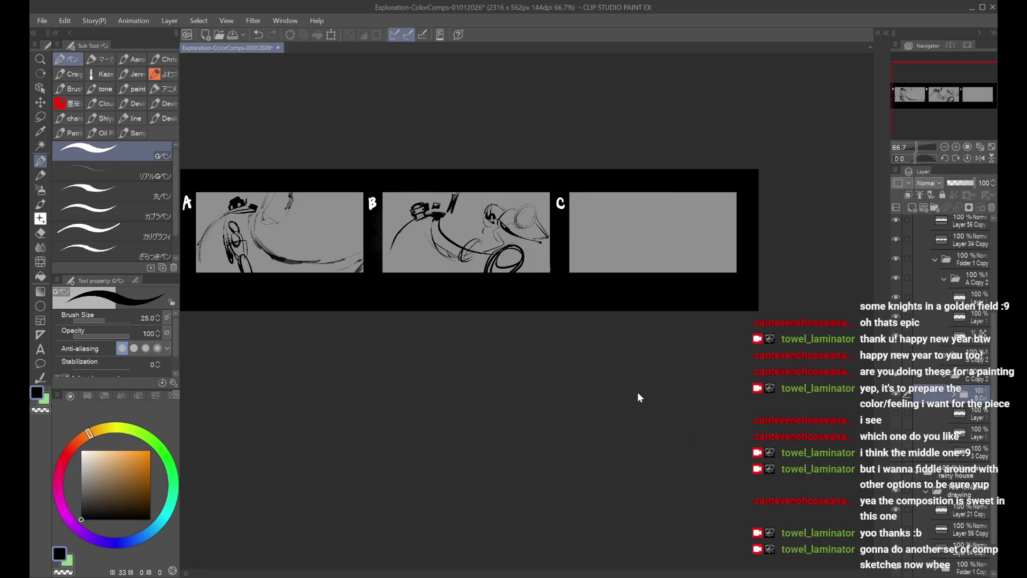
{"action": "key", "text": "ctrl+t"}
{"action": "key", "text": "Right"}
{"action": "key", "text": "Right"}
{"action": "key", "text": "Right"}
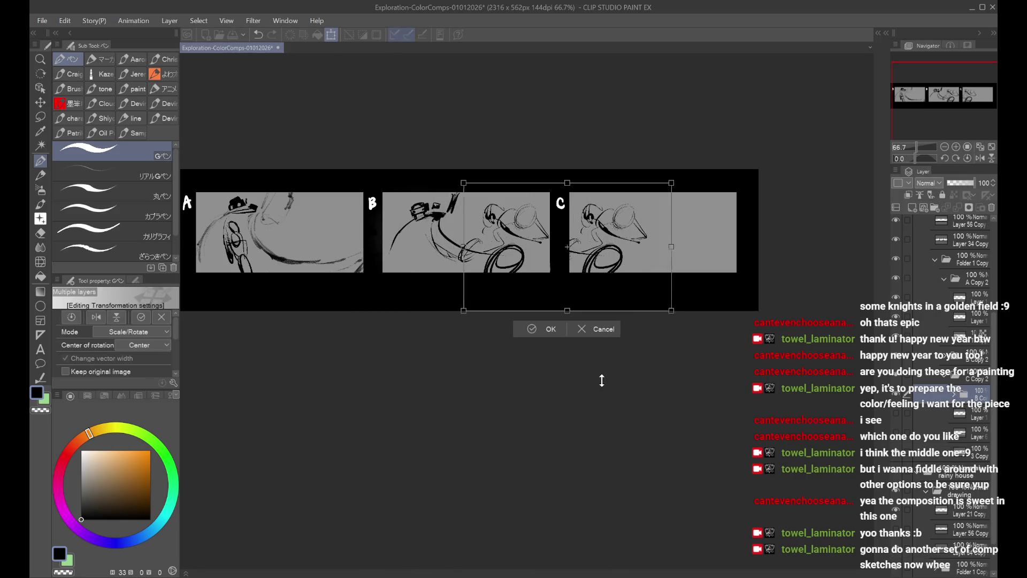
{"action": "key", "text": "Right"}
{"action": "key", "text": "Right"}
{"action": "key", "text": "Right"}
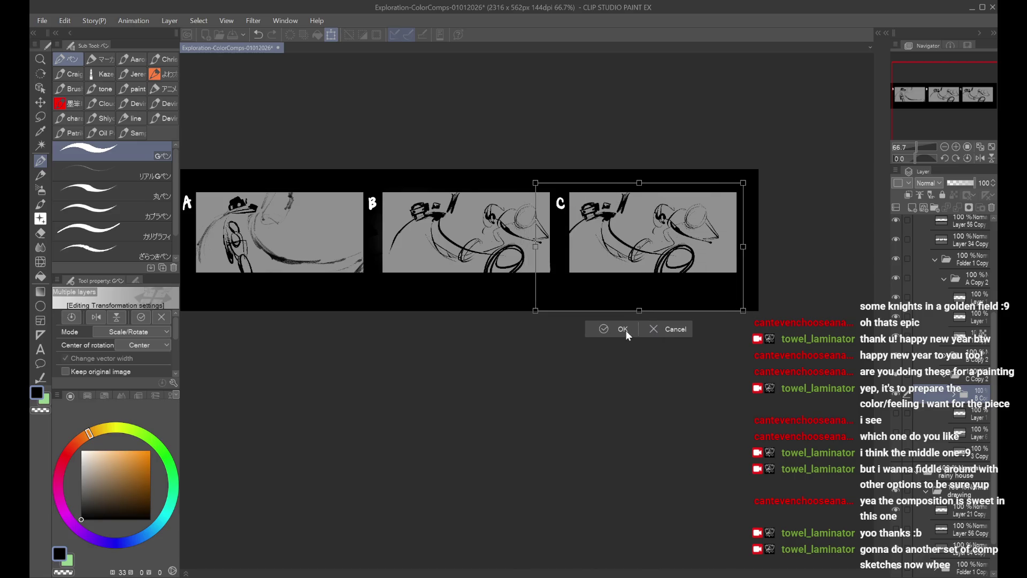
{"action": "left_click", "coordinate": [625, 330]}
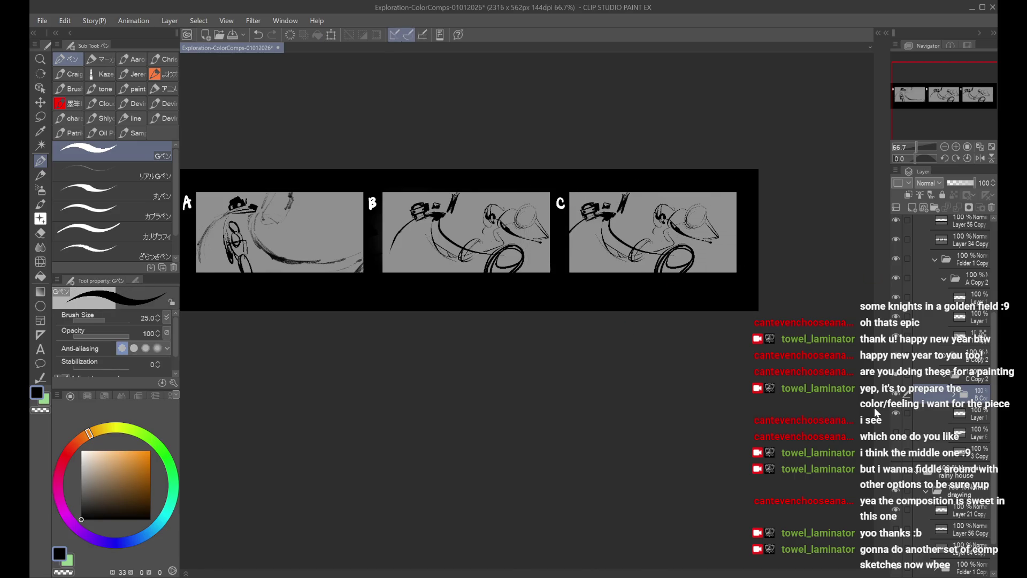
Step: Move a layer above the B Copy folder, then trial-shrink panel C's sketch and cancel
{"action": "left_click_drag", "start_coordinate": [955, 432], "coordinate": [963, 399]}
{"action": "left_click", "coordinate": [961, 436]}
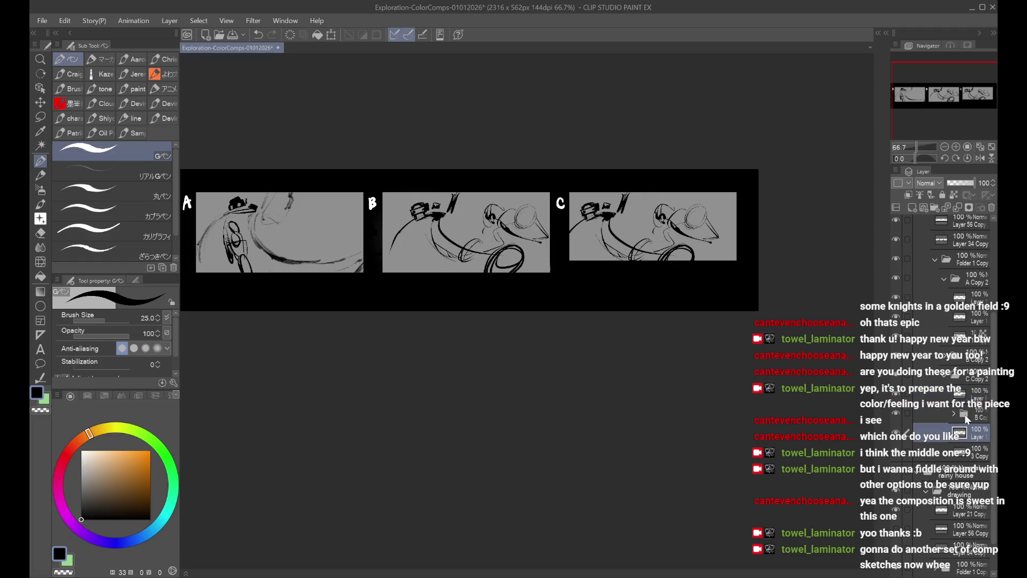
{"action": "left_click", "coordinate": [967, 420]}
{"action": "key", "text": "ctrl+t"}
{"action": "left_click_drag", "start_coordinate": [535, 304], "coordinate": [569, 270]}
{"action": "left_click_drag", "start_coordinate": [636, 251], "coordinate": [620, 249]}
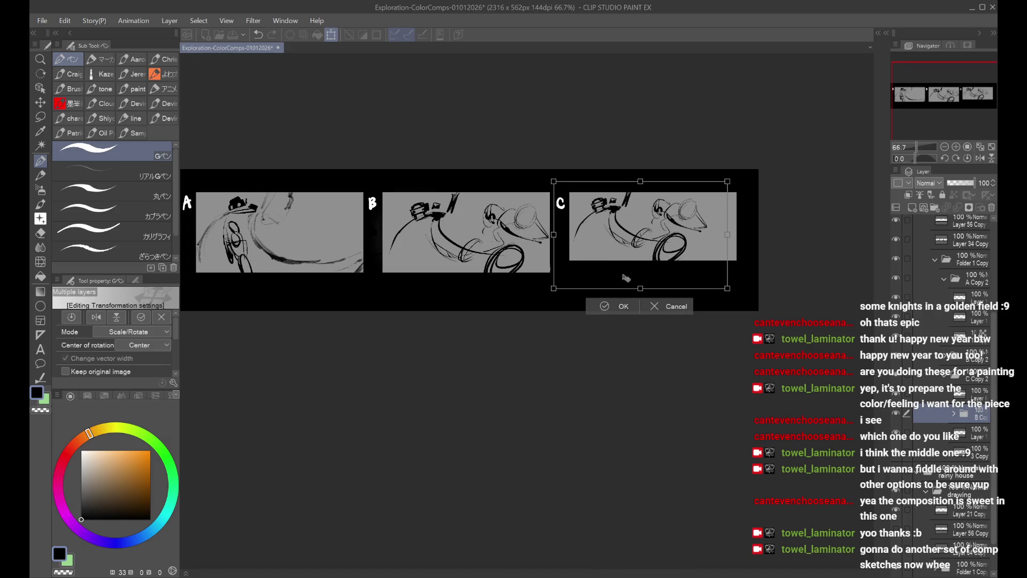
{"action": "left_click", "coordinate": [672, 310]}
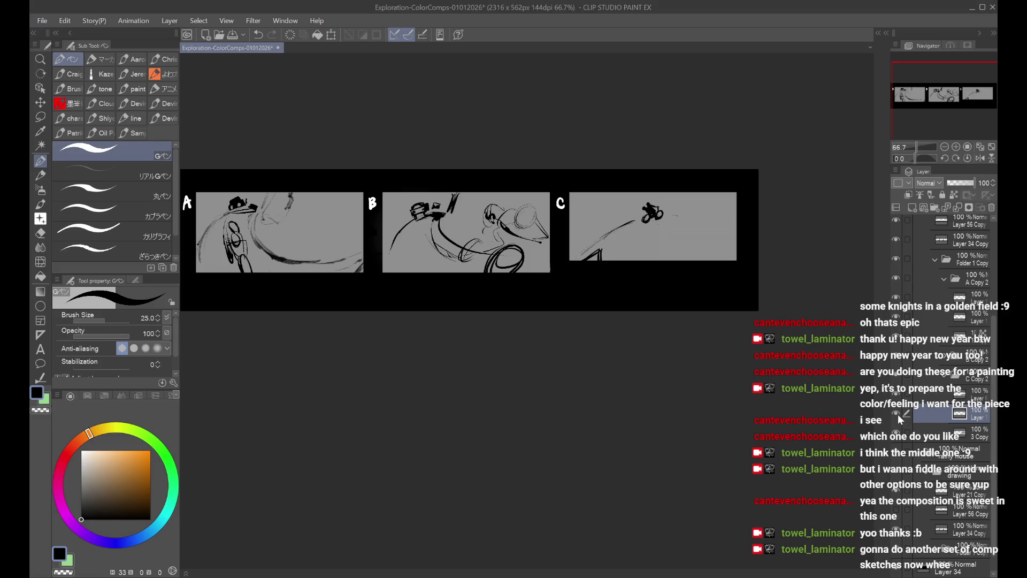
Step: Hide panel C's sketch, save, and undo the stray black strip over panel C
{"action": "left_click", "coordinate": [896, 395]}
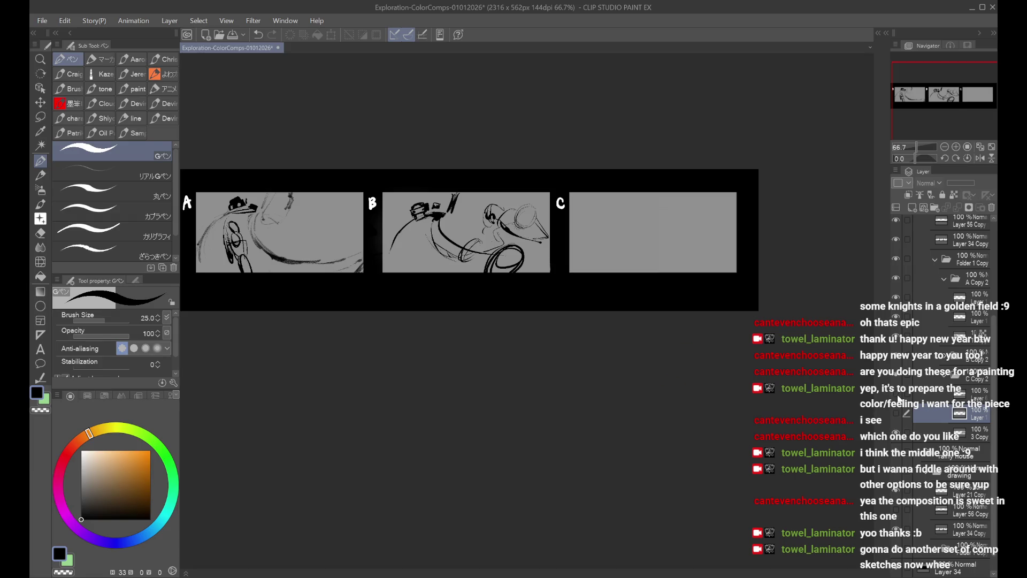
{"action": "key", "text": "ctrl+s"}
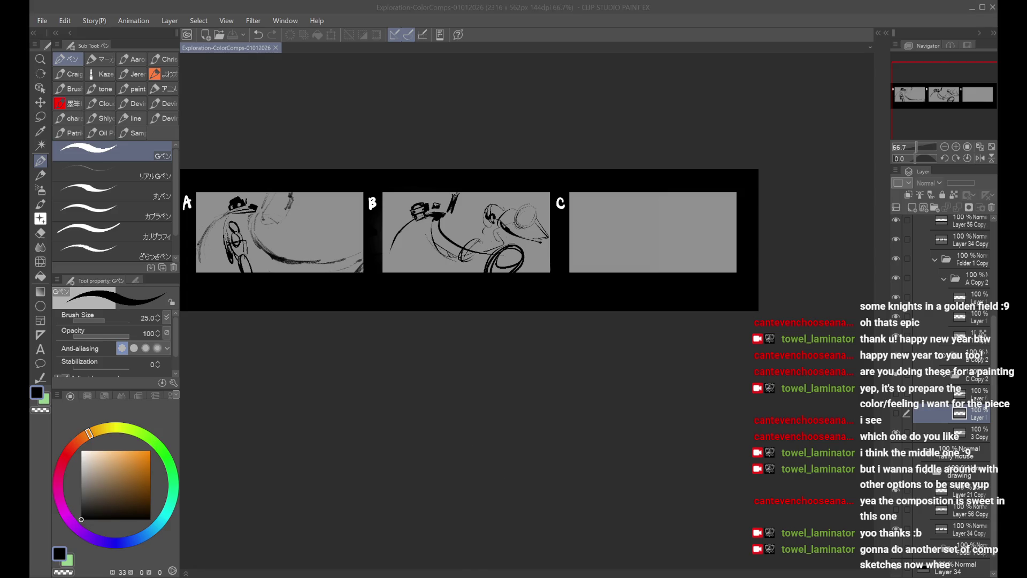
{"action": "left_click_drag", "start_coordinate": [569, 266], "coordinate": [738, 266]}
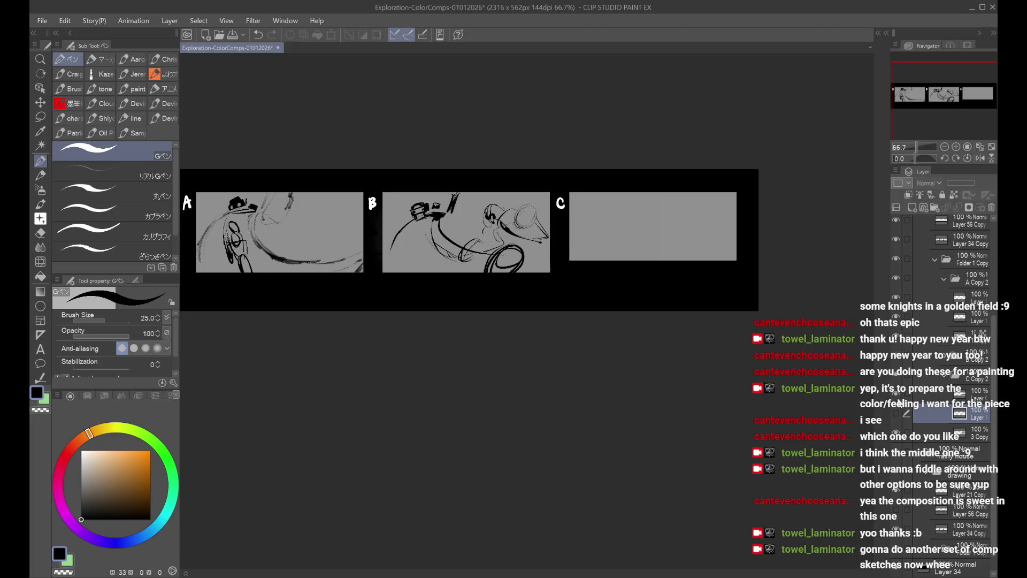
{"action": "key", "text": "ctrl+z"}
{"action": "key", "text": "ctrl+z"}
{"action": "key", "text": "ctrl+y"}
{"action": "left_click", "coordinate": [964, 368]}
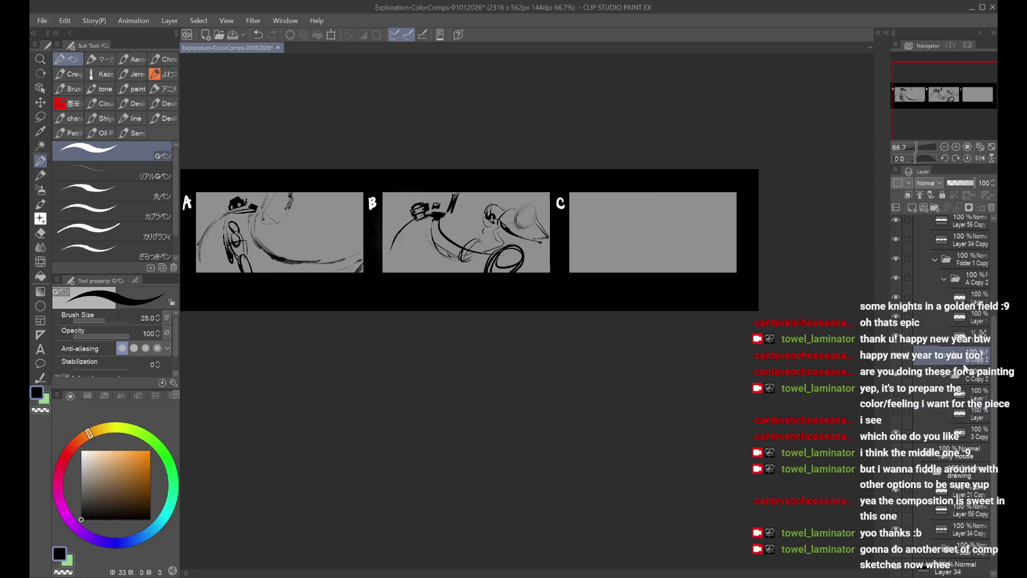
Step: Shift a copy of panel B's sketch four steps right into panel C, undoing a trial merge
{"action": "left_click", "coordinate": [965, 395]}
{"action": "key", "text": "ctrl+t"}
{"action": "key", "text": "Right"}
{"action": "key", "text": "Right"}
{"action": "key", "text": "Right"}
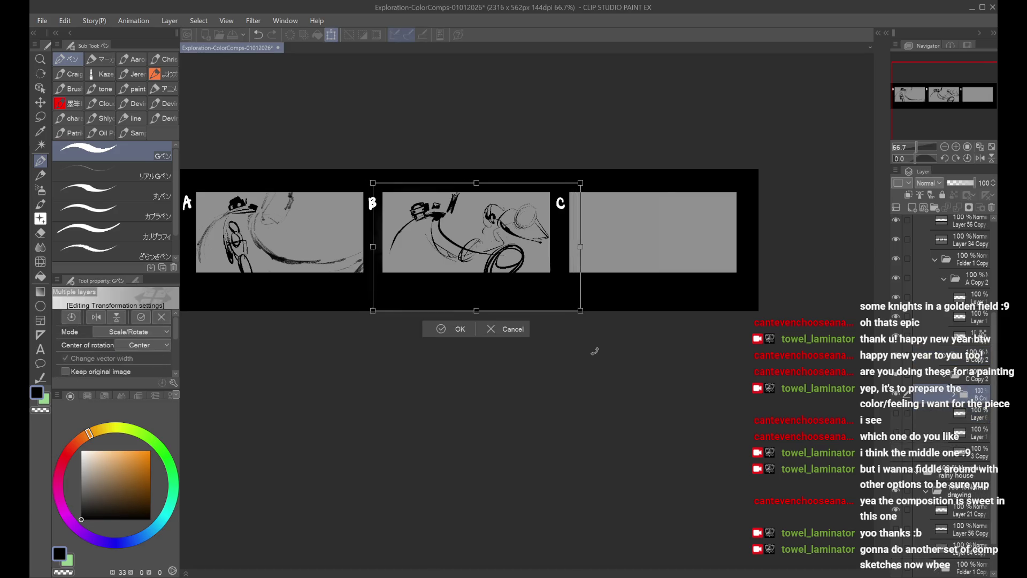
{"action": "key", "text": "Right"}
{"action": "key", "text": "Right"}
{"action": "key", "text": "Right"}
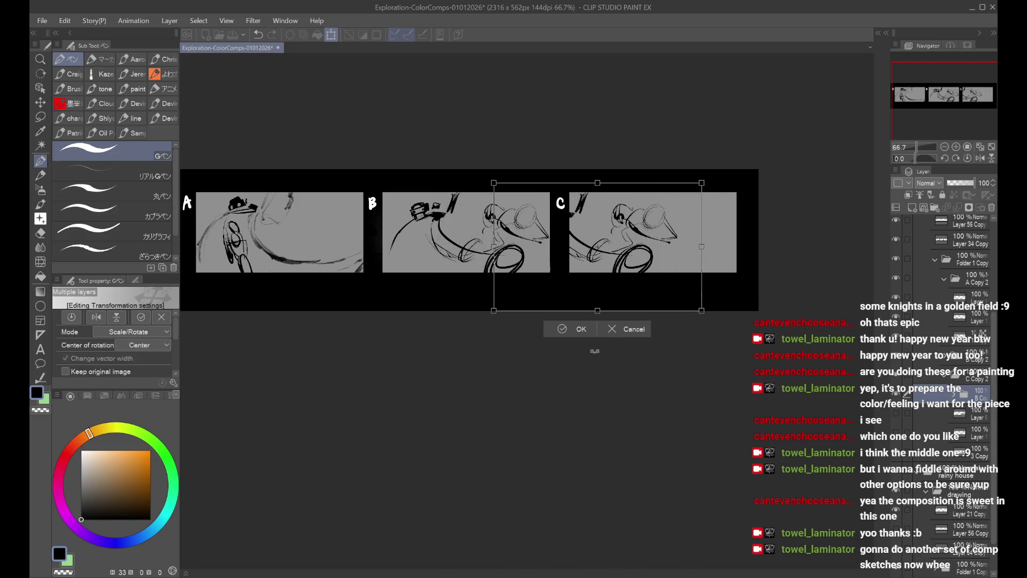
{"action": "key", "text": "Right"}
{"action": "key", "text": "Right"}
{"action": "key", "text": "Right"}
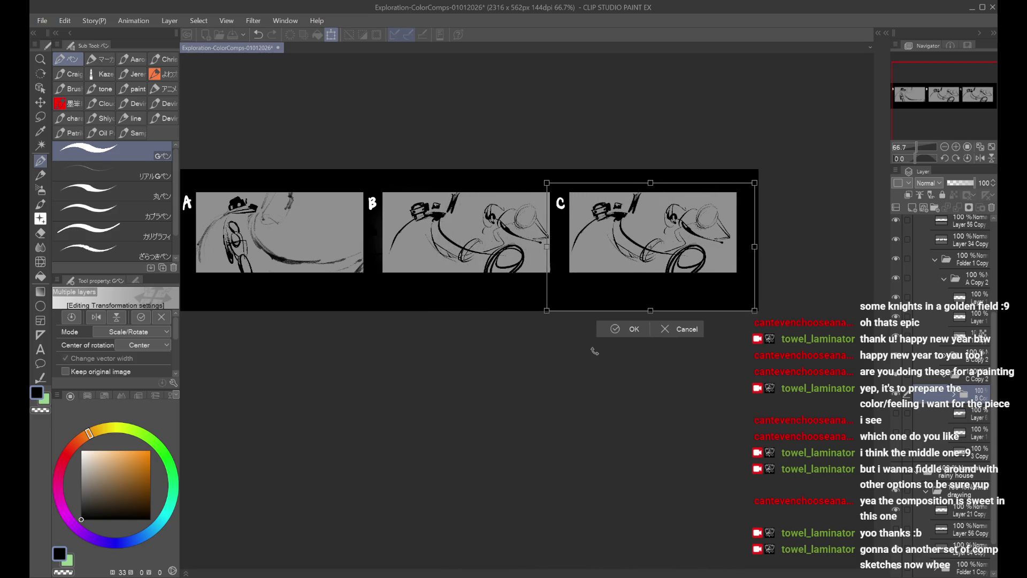
{"action": "key", "text": "Right"}
{"action": "key", "text": "Right"}
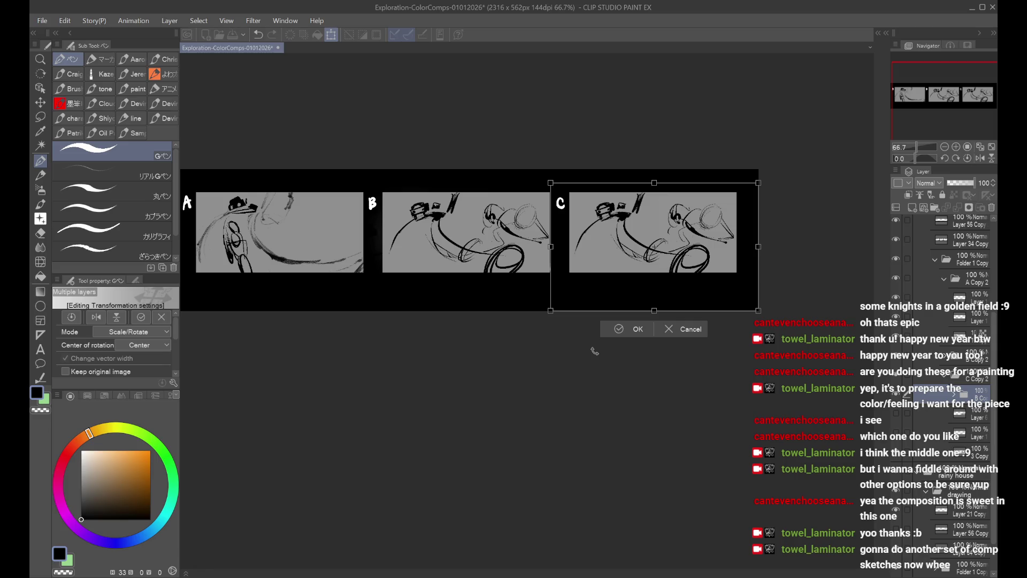
{"action": "key", "text": "Return"}
{"action": "scroll", "coordinate": [615, 200], "scroll_direction": "up", "scroll_amount": 2}
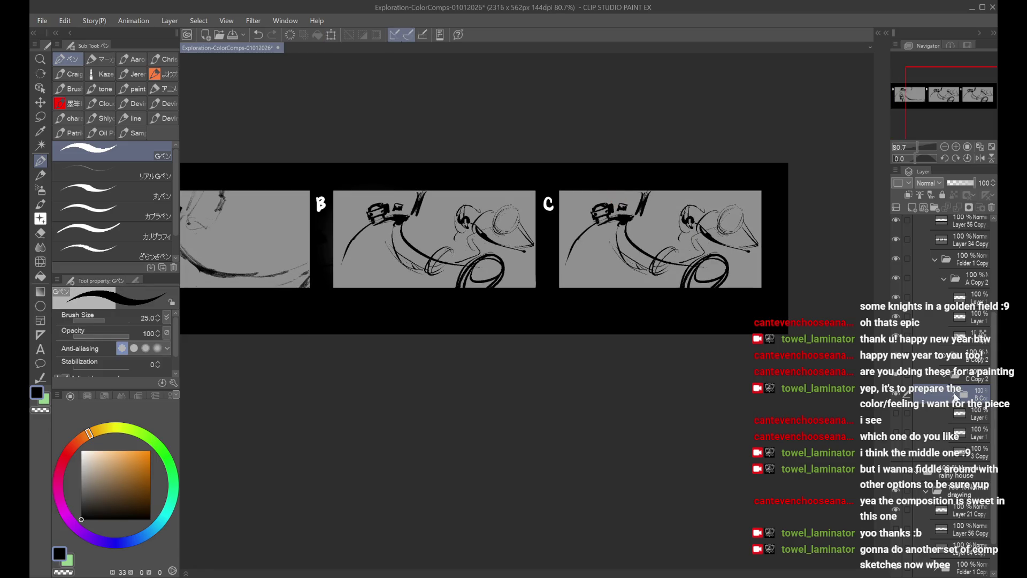
{"action": "key", "text": "ctrl+e"}
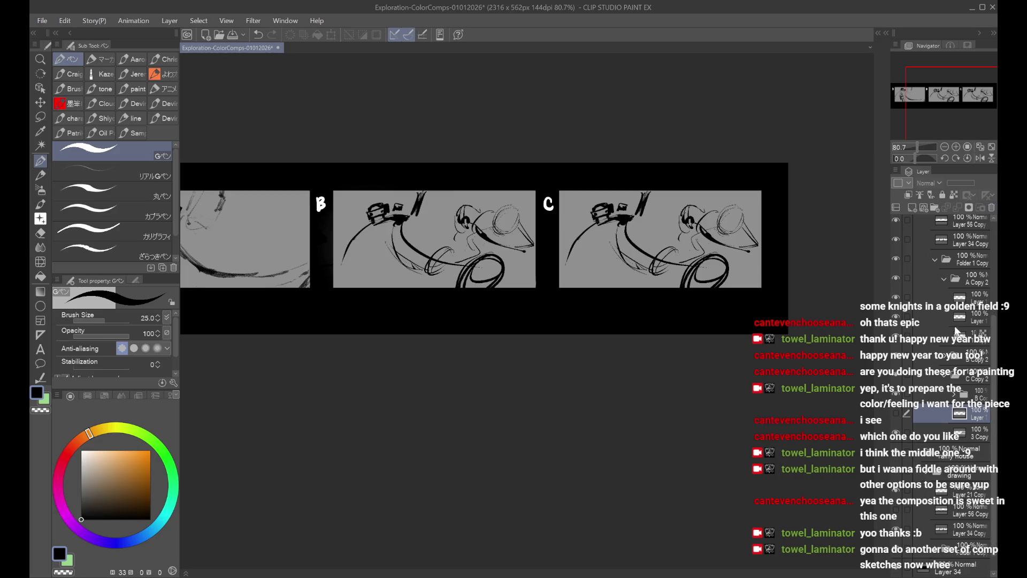
{"action": "key", "text": "ctrl+z"}
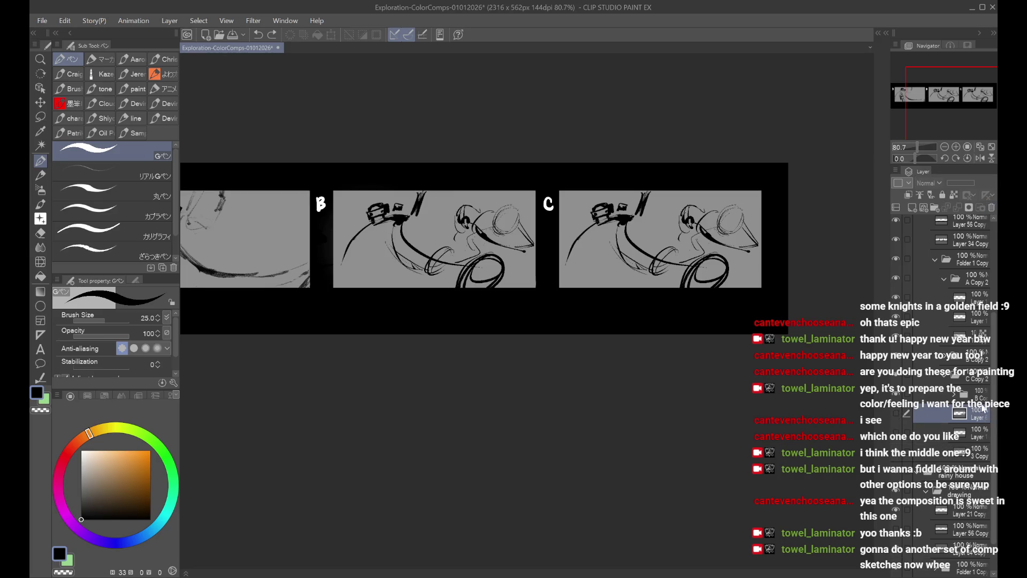
Step: Show the copied B sketch in panel C and reposition Layer 16 Copy within the frame
{"action": "left_click", "coordinate": [899, 422]}
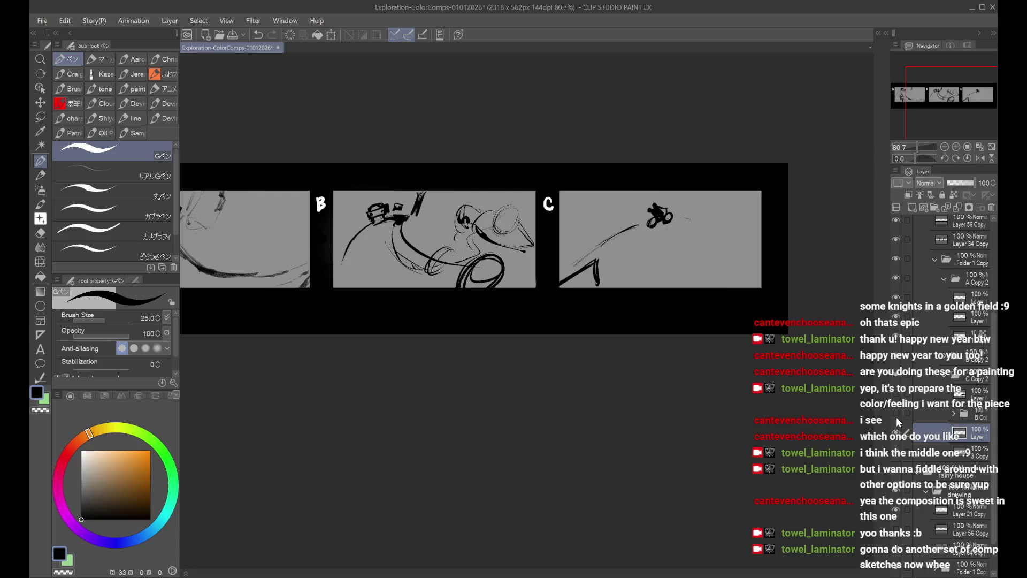
{"action": "left_click", "coordinate": [900, 433]}
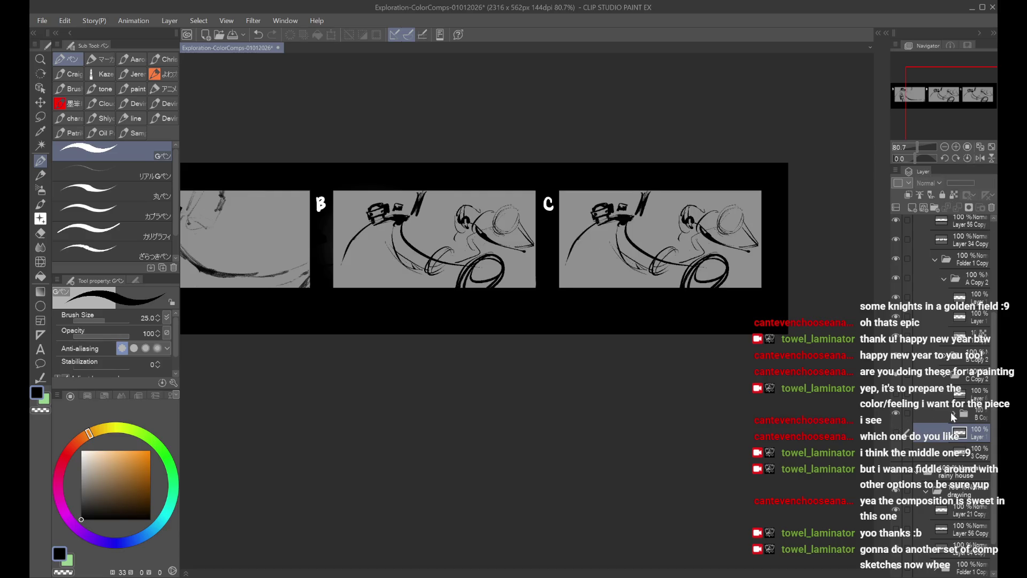
{"action": "left_click", "coordinate": [944, 484]}
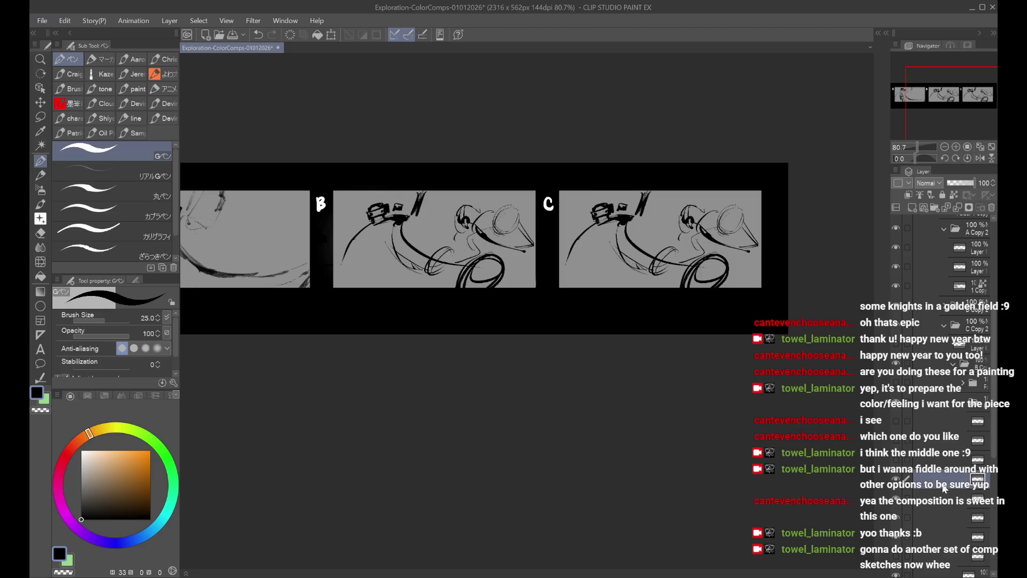
{"action": "key", "text": "ctrl+t"}
{"action": "mouse_move", "coordinate": [711, 244]}
{"action": "left_mouse_down"}
{"action": "mouse_move", "coordinate": [689, 245]}
{"action": "mouse_move", "coordinate": [674, 270]}
{"action": "left_mouse_up"}
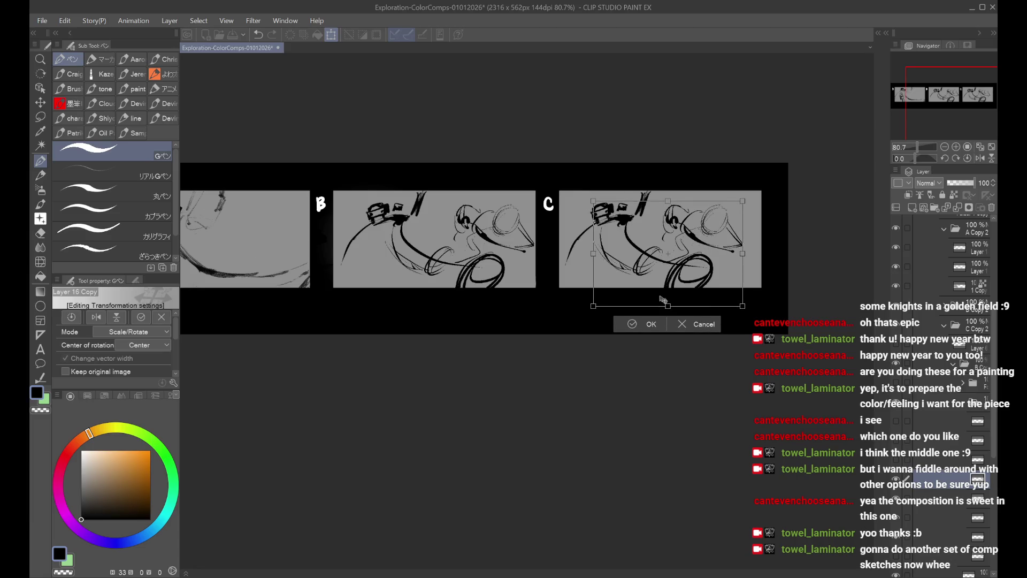
{"action": "key", "text": "Return"}
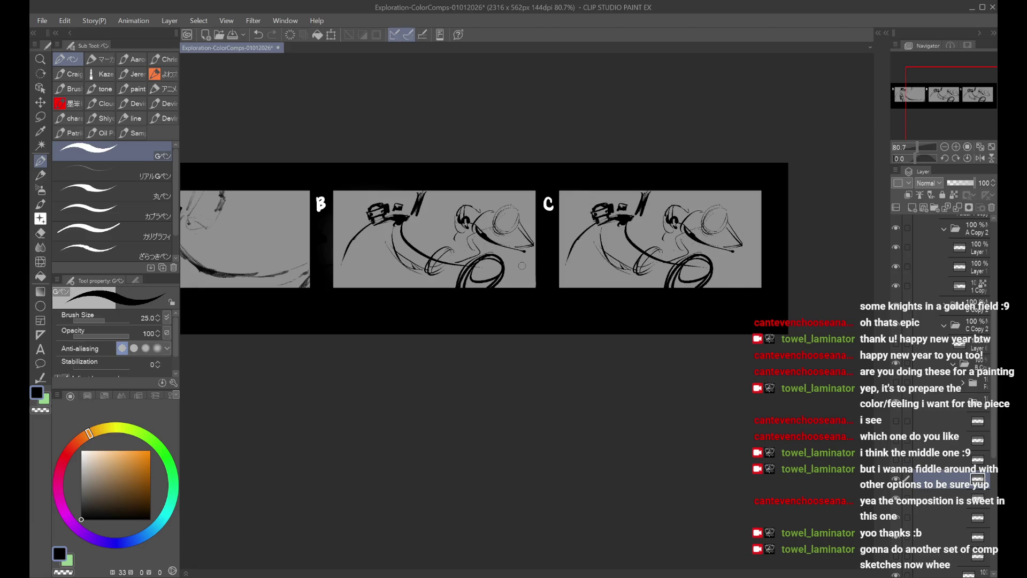
Step: Liquify panel C's snout lines and push its head and ear lines
{"action": "left_click", "coordinate": [40, 262]}
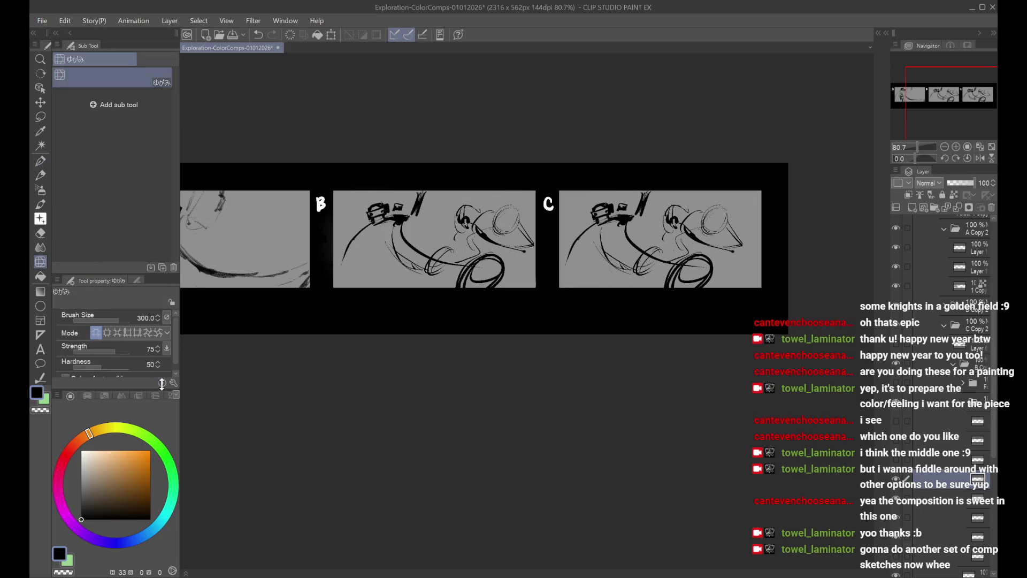
{"action": "left_click", "coordinate": [107, 332]}
{"action": "left_click_drag", "start_coordinate": [723, 209], "coordinate": [710, 201]}
{"action": "left_click", "coordinate": [95, 332]}
{"action": "left_click_drag", "start_coordinate": [643, 217], "coordinate": [671, 209]}
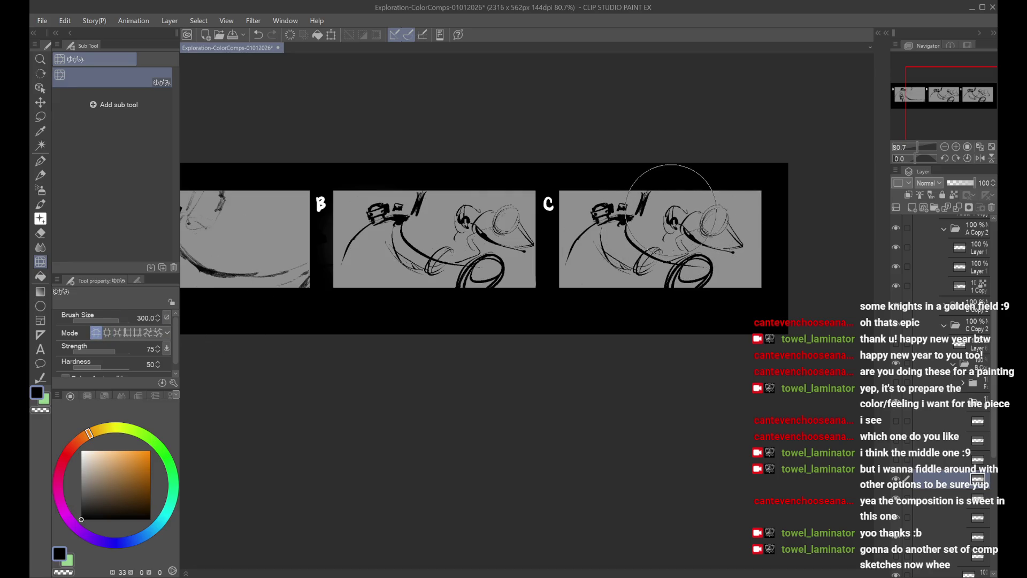
Step: Scale panel C's sketch down slightly, reposition it, confirm, and zoom out to all panels
{"action": "key", "text": "ctrl+t"}
{"action": "left_click_drag", "start_coordinate": [596, 200], "coordinate": [611, 216]}
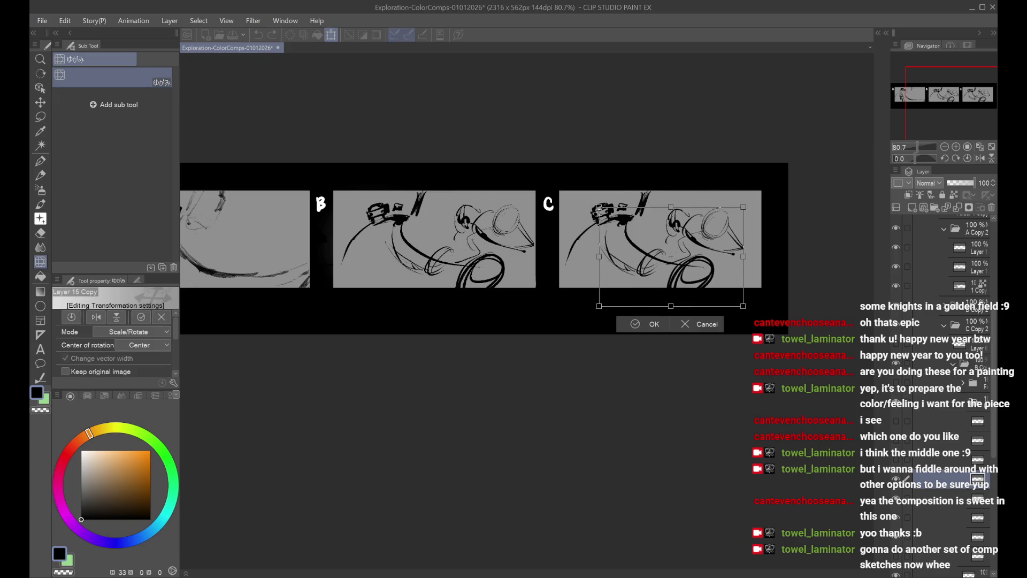
{"action": "left_click_drag", "start_coordinate": [700, 258], "coordinate": [688, 253]}
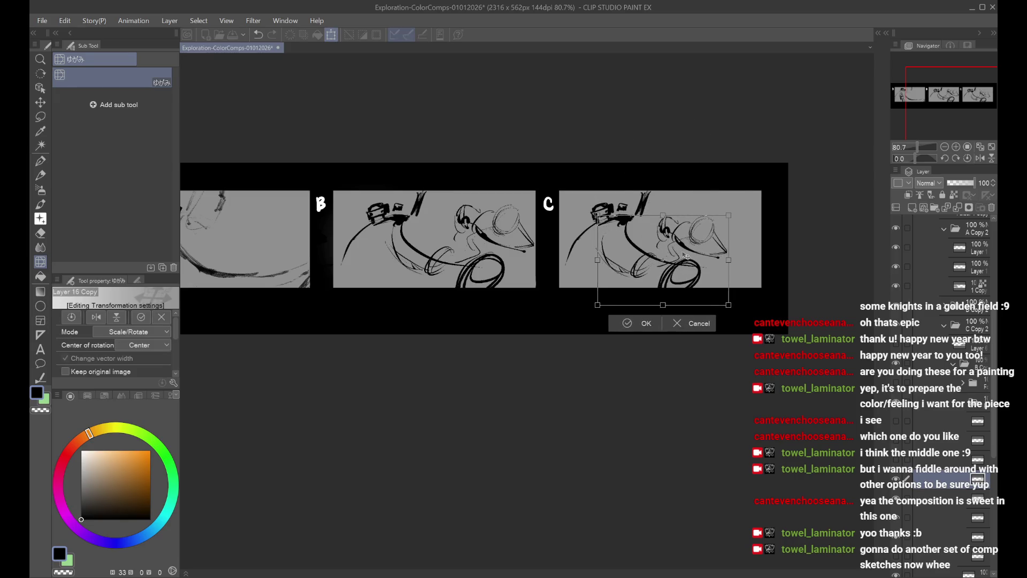
{"action": "key", "text": "h"}
{"action": "key", "text": "h"}
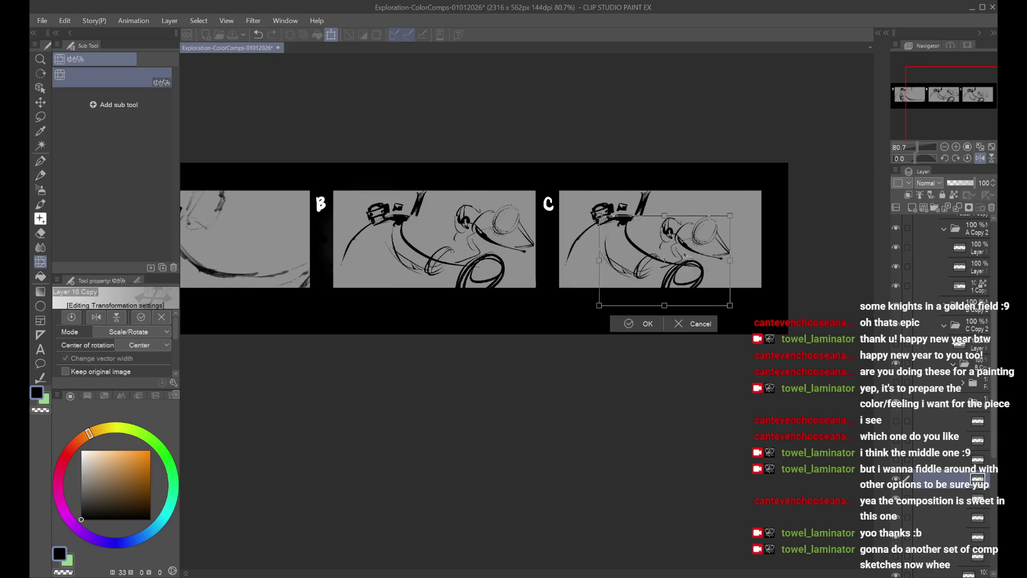
{"action": "left_click_drag", "start_coordinate": [665, 258], "coordinate": [687, 252]}
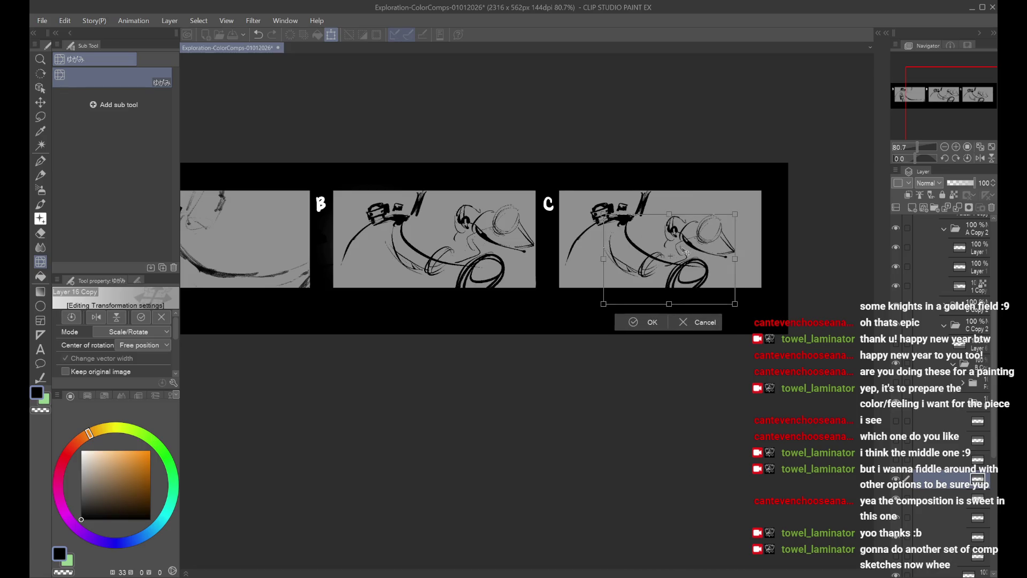
{"action": "left_click", "coordinate": [646, 321]}
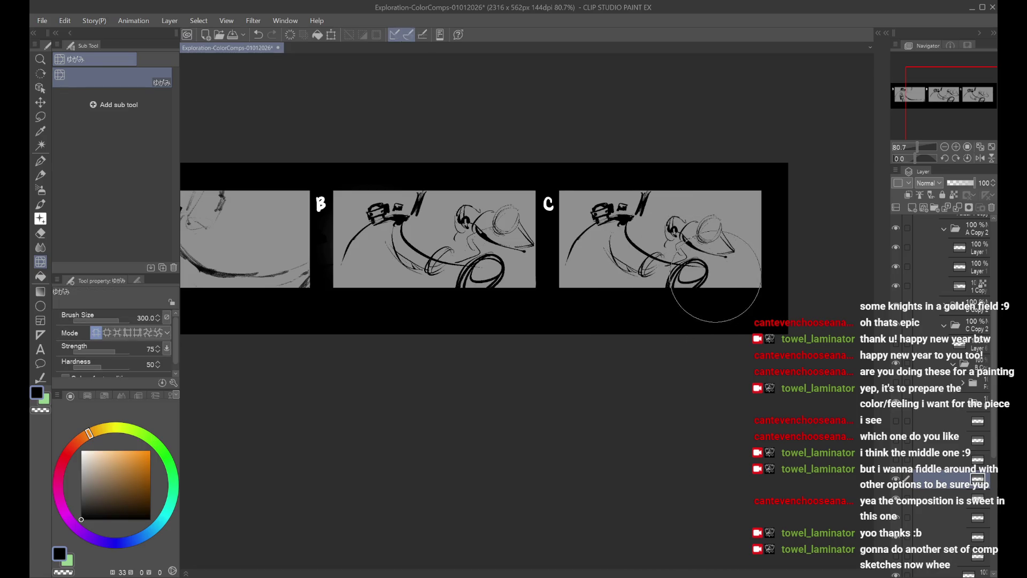
{"action": "key", "text": "ctrl+minus"}
{"action": "scroll", "coordinate": [740, 230], "scroll_direction": "up", "scroll_amount": 1}
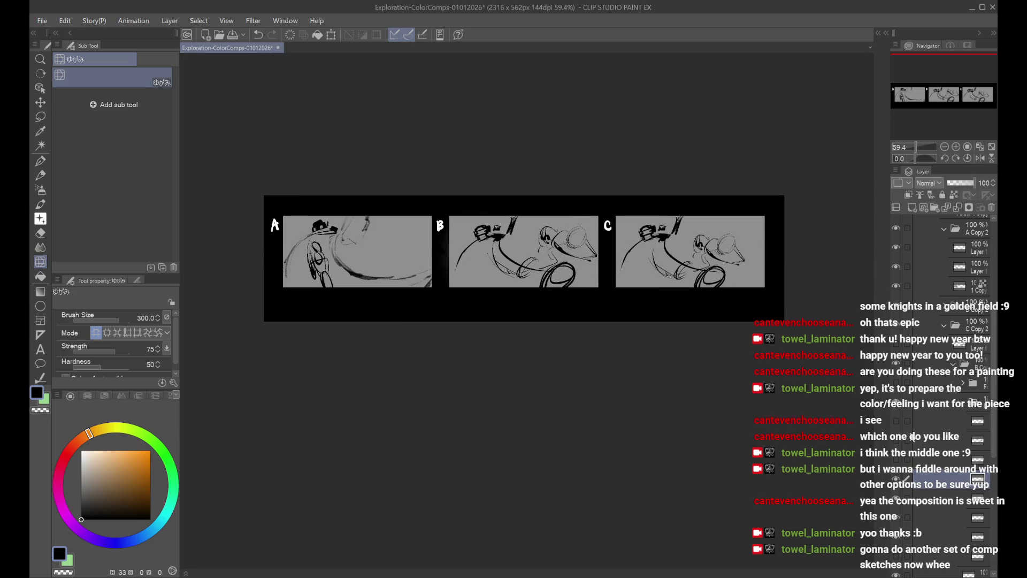
Step: Preview alternative sketch layers in panel C, hiding panel B's folder and the rider sketch
{"action": "left_click", "coordinate": [940, 396]}
{"action": "left_click", "coordinate": [963, 365]}
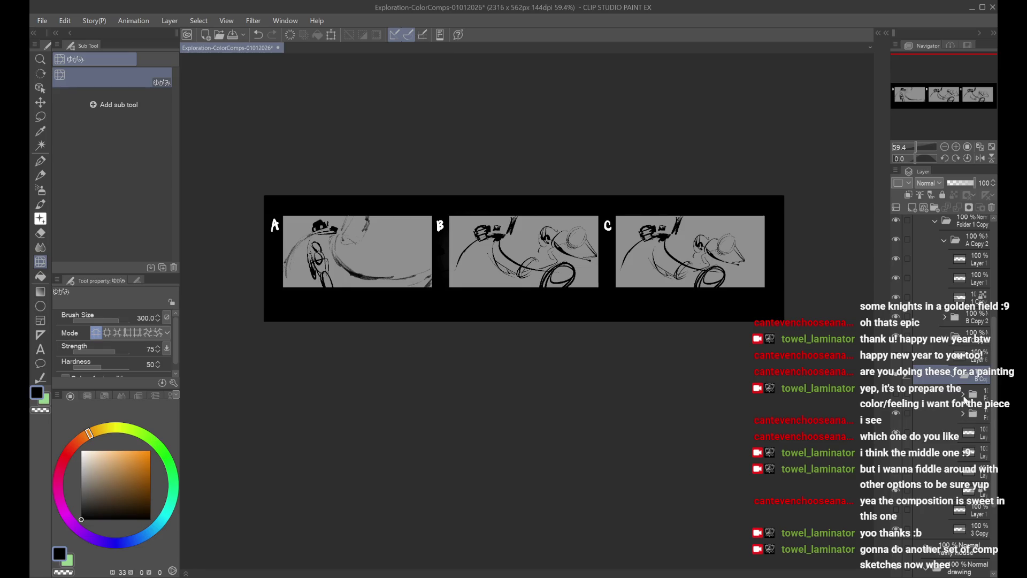
{"action": "left_click", "coordinate": [963, 397]}
{"action": "left_click", "coordinate": [902, 399]}
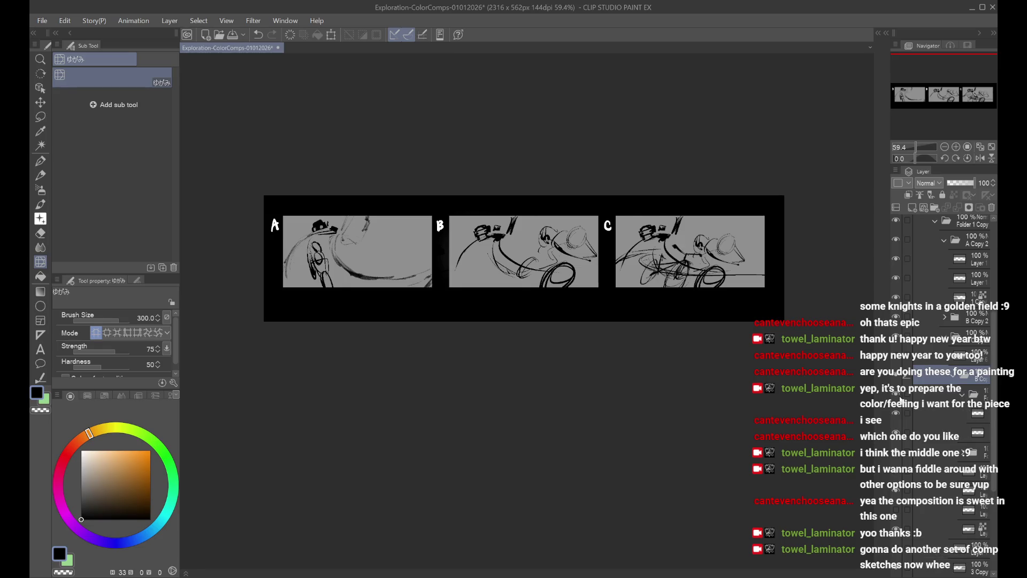
{"action": "left_click", "coordinate": [901, 399]}
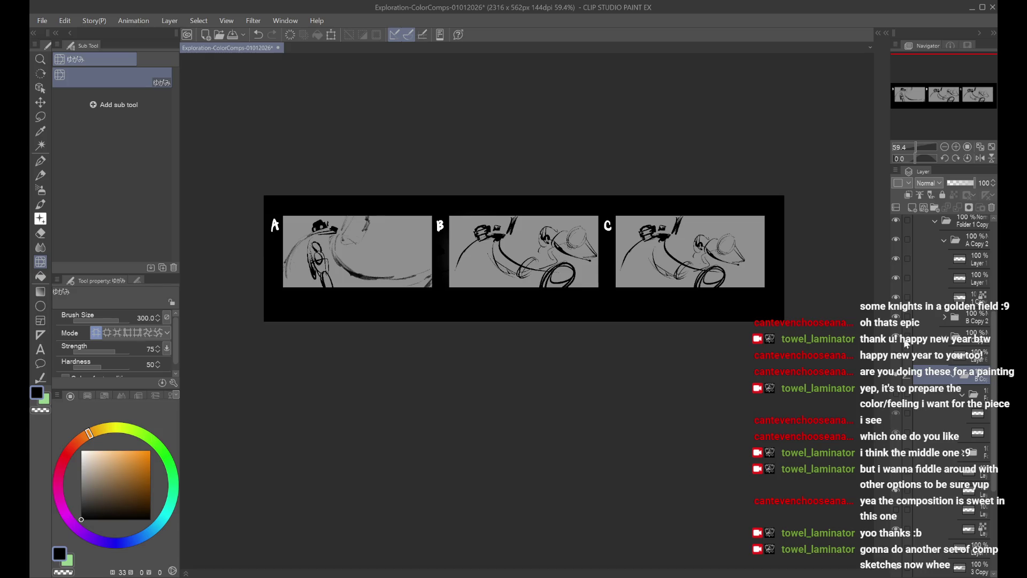
{"action": "left_click", "coordinate": [896, 319]}
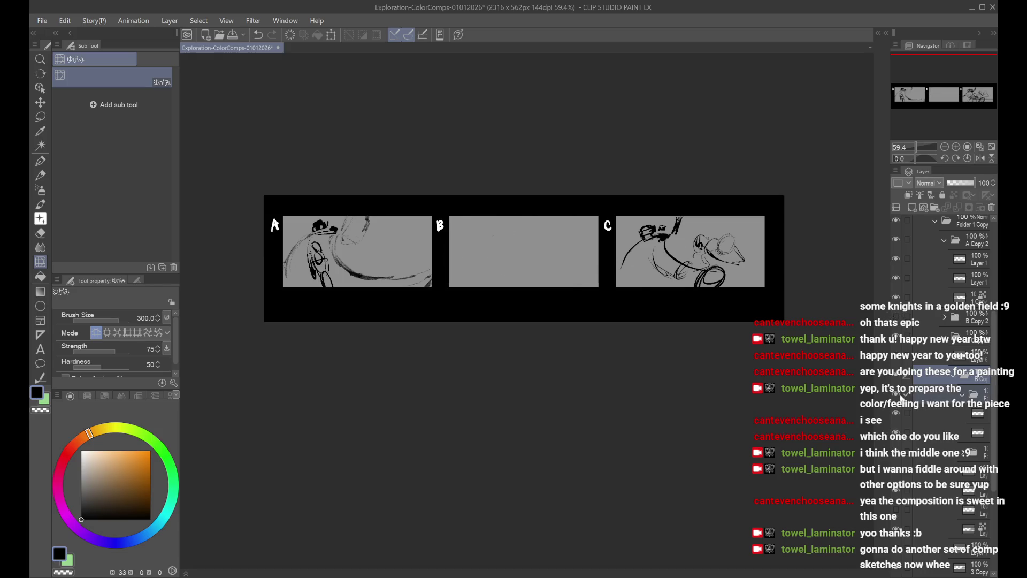
{"action": "left_click", "coordinate": [901, 398]}
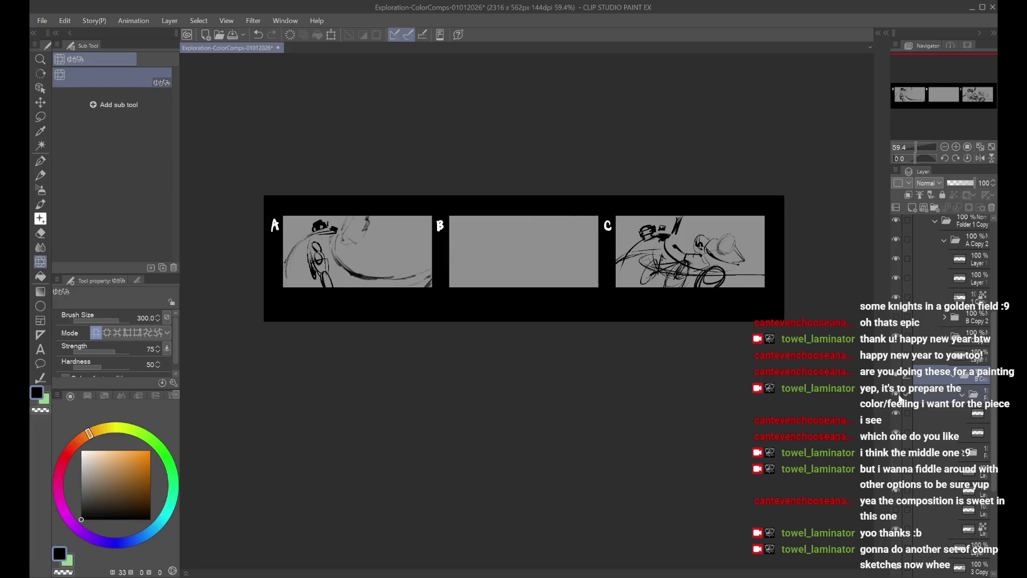
{"action": "left_click", "coordinate": [974, 362]}
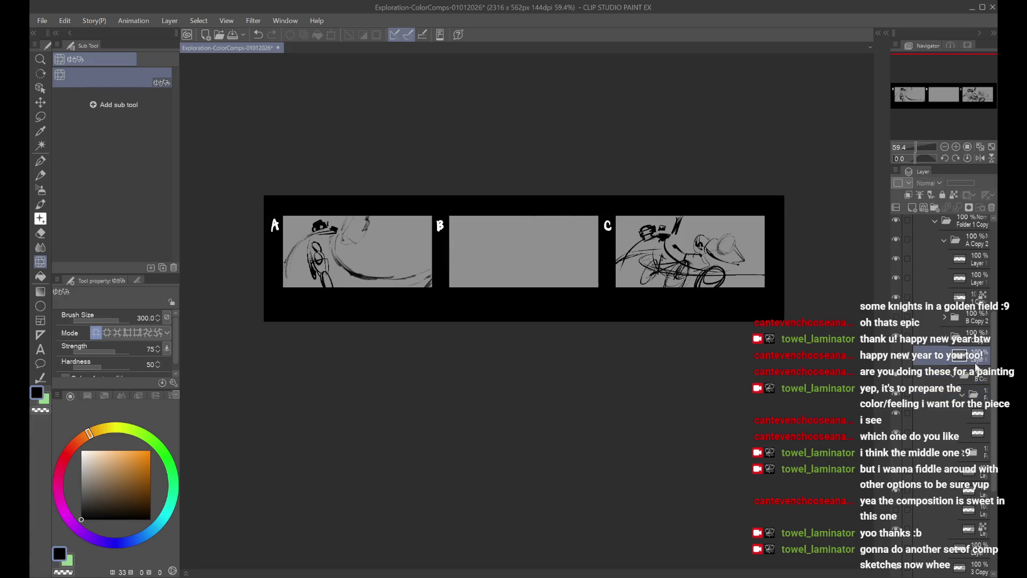
{"action": "left_click", "coordinate": [961, 395]}
{"action": "left_click", "coordinate": [897, 415]}
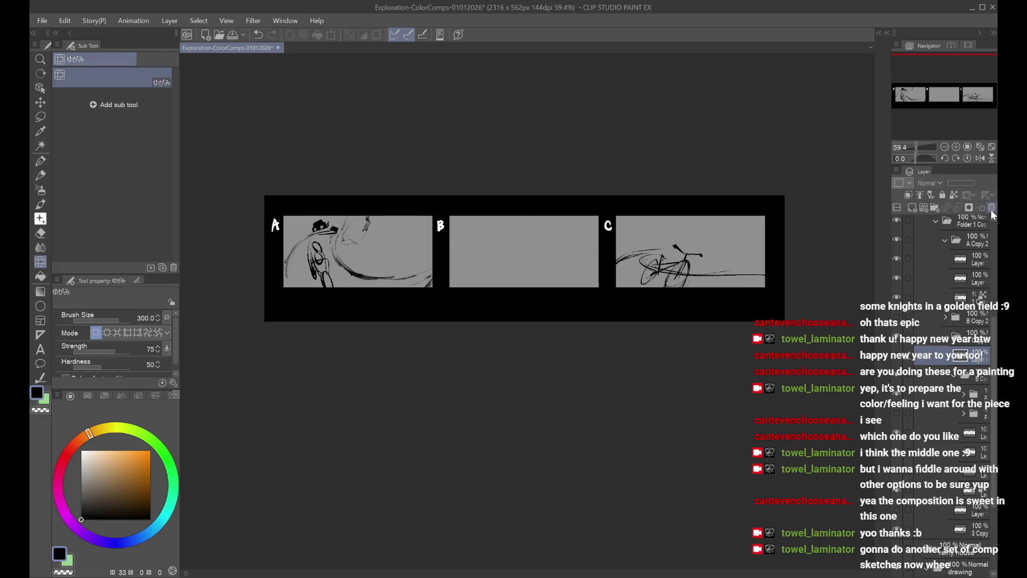
Step: Hide the bicycle sketch and restore panel C's character sketch after previewing an extra layer
{"action": "left_click", "coordinate": [982, 378]}
{"action": "left_click", "coordinate": [897, 394]}
{"action": "left_click", "coordinate": [946, 399]}
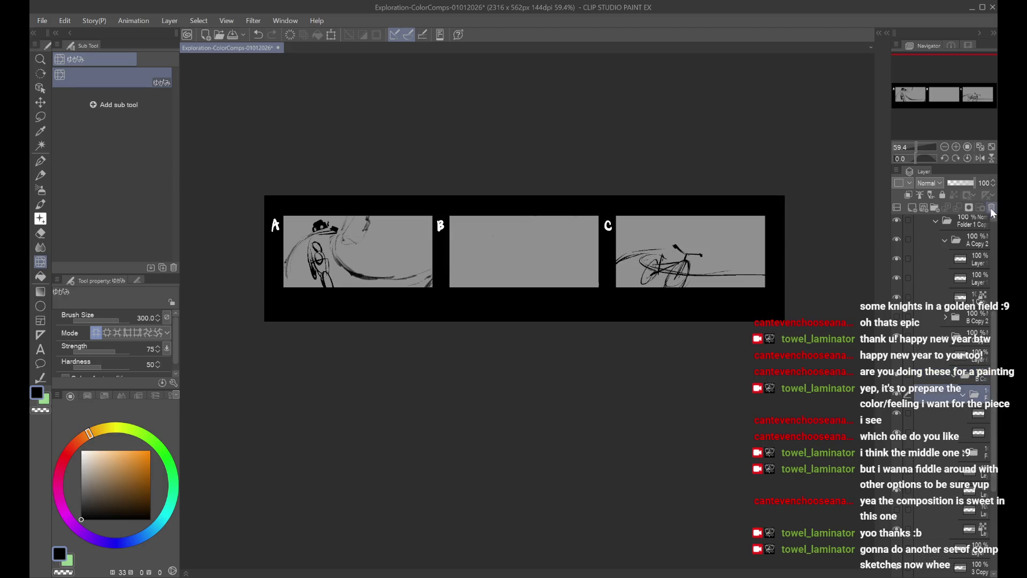
{"action": "left_click", "coordinate": [899, 401]}
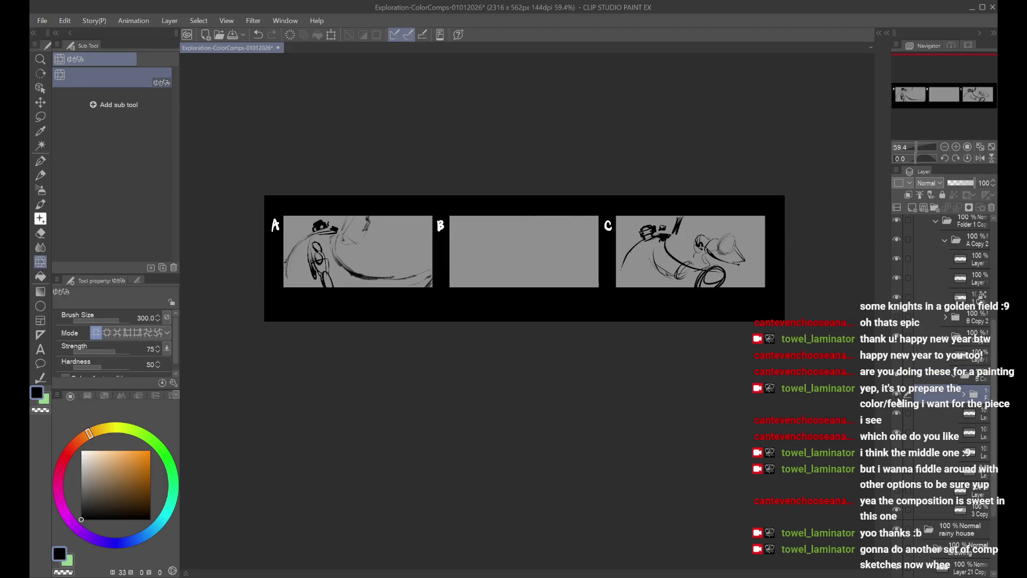
{"action": "left_click", "coordinate": [902, 451]}
{"action": "left_click", "coordinate": [902, 451]}
Step: Move two layers higher in the stack and switch panel C to a denser sketch
{"action": "mouse_move", "coordinate": [953, 450]}
{"action": "left_mouse_down"}
{"action": "mouse_move", "coordinate": [978, 452]}
{"action": "mouse_move", "coordinate": [971, 373]}
{"action": "mouse_move", "coordinate": [961, 395]}
{"action": "left_mouse_up"}
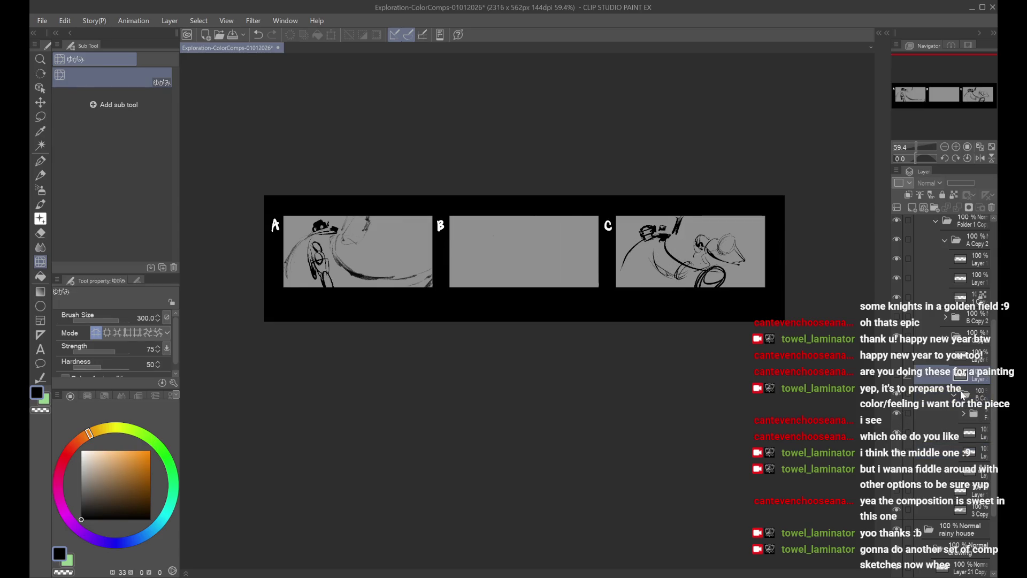
{"action": "left_click", "coordinate": [958, 395]}
{"action": "left_click", "coordinate": [897, 383]}
{"action": "left_click", "coordinate": [896, 398]}
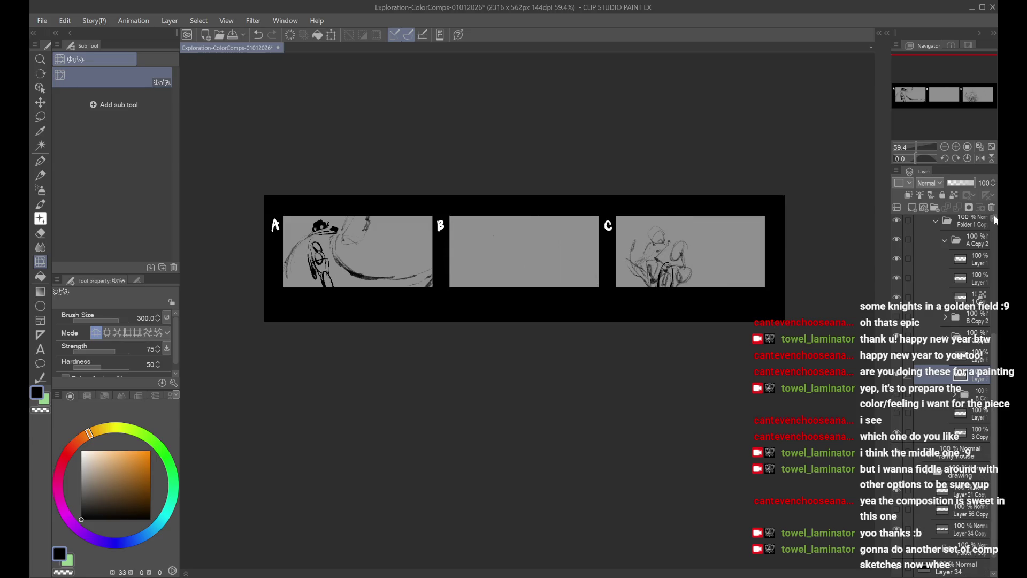
{"action": "left_click", "coordinate": [952, 381]}
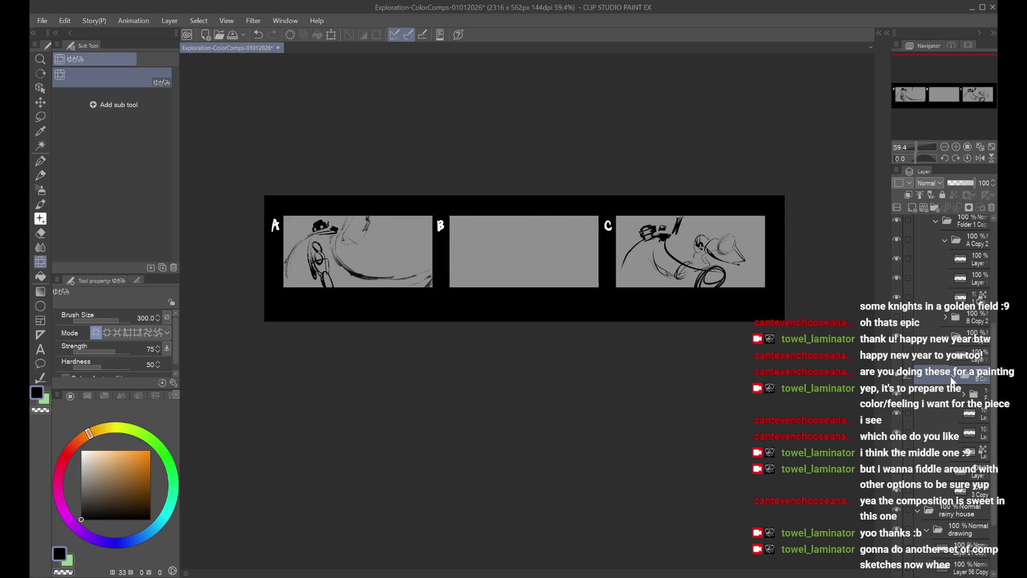
{"action": "left_click", "coordinate": [965, 475]}
{"action": "mouse_move", "coordinate": [965, 475]}
{"action": "left_mouse_down"}
{"action": "mouse_move", "coordinate": [960, 381]}
{"action": "mouse_move", "coordinate": [947, 398]}
{"action": "left_mouse_up"}
{"action": "scroll", "coordinate": [947, 399], "scroll_direction": "down", "scroll_amount": 3}
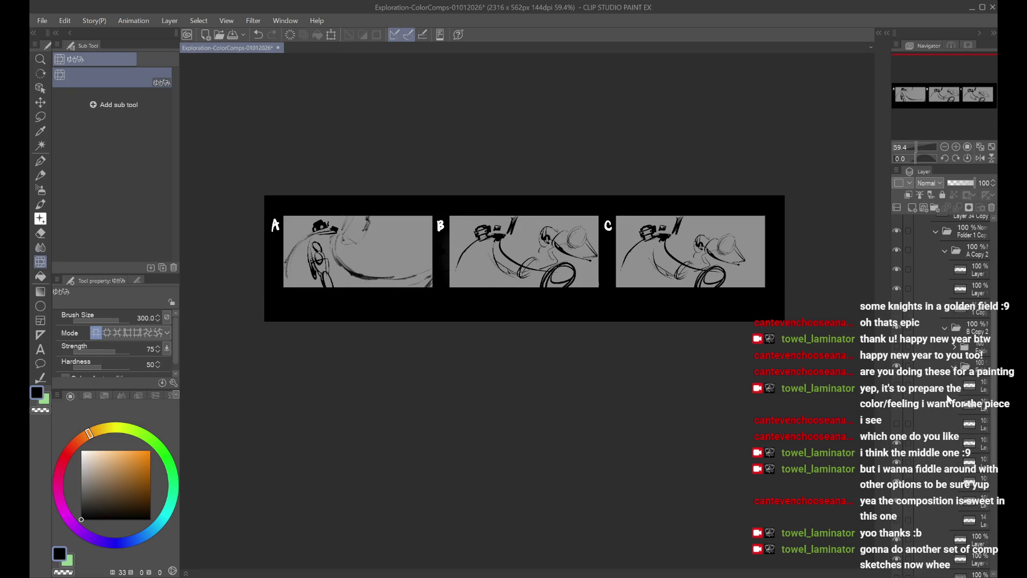
Step: Shift Layer 16's sketch slightly left and confirm
{"action": "left_click", "coordinate": [896, 443]}
{"action": "left_click", "coordinate": [897, 442]}
{"action": "left_click", "coordinate": [957, 443]}
{"action": "key", "text": "ctrl+t"}
{"action": "left_click_drag", "start_coordinate": [575, 260], "coordinate": [566, 261]}
{"action": "left_click", "coordinate": [511, 321]}
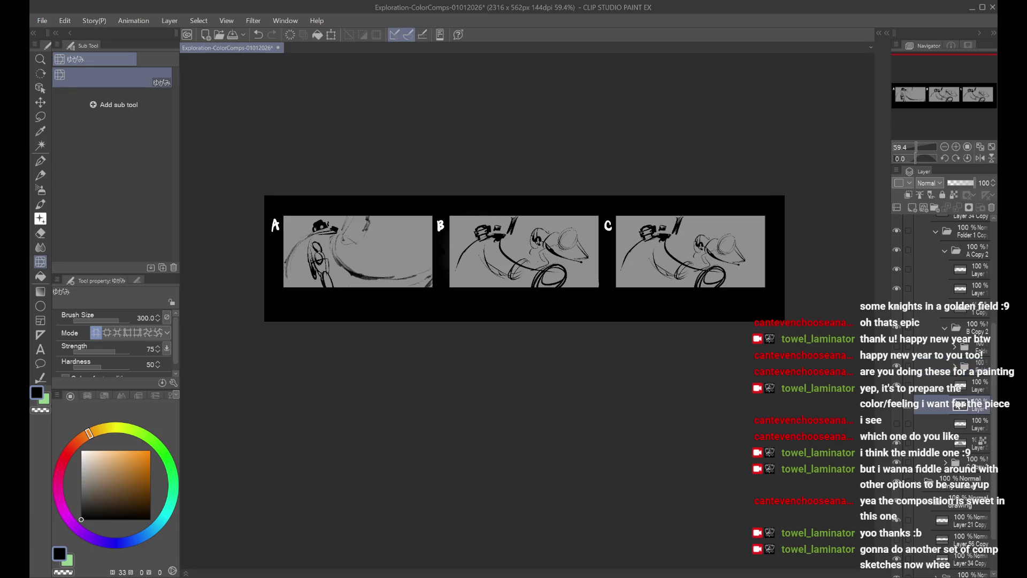
Step: Open the C Copy 2 folder and duplicate the B Copy layer with copy and paste
{"action": "left_click", "coordinate": [945, 335]}
{"action": "left_click", "coordinate": [945, 415]}
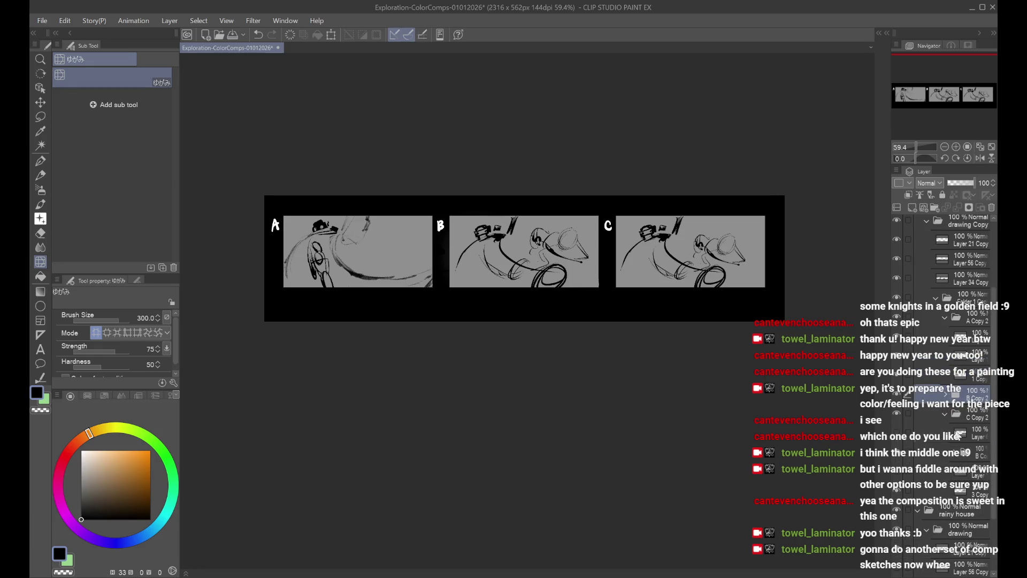
{"action": "left_click", "coordinate": [957, 434]}
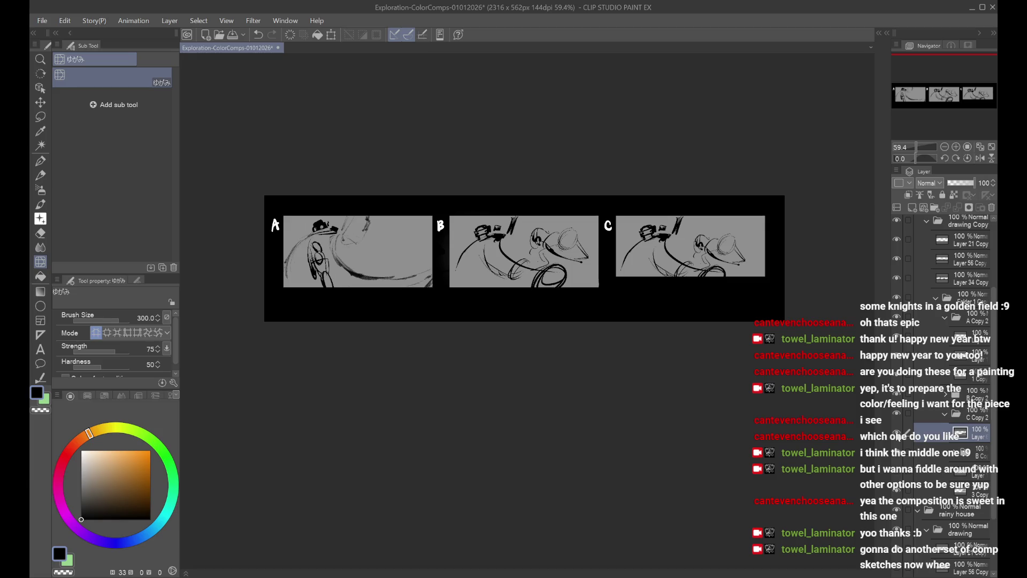
{"action": "left_click", "coordinate": [970, 459]}
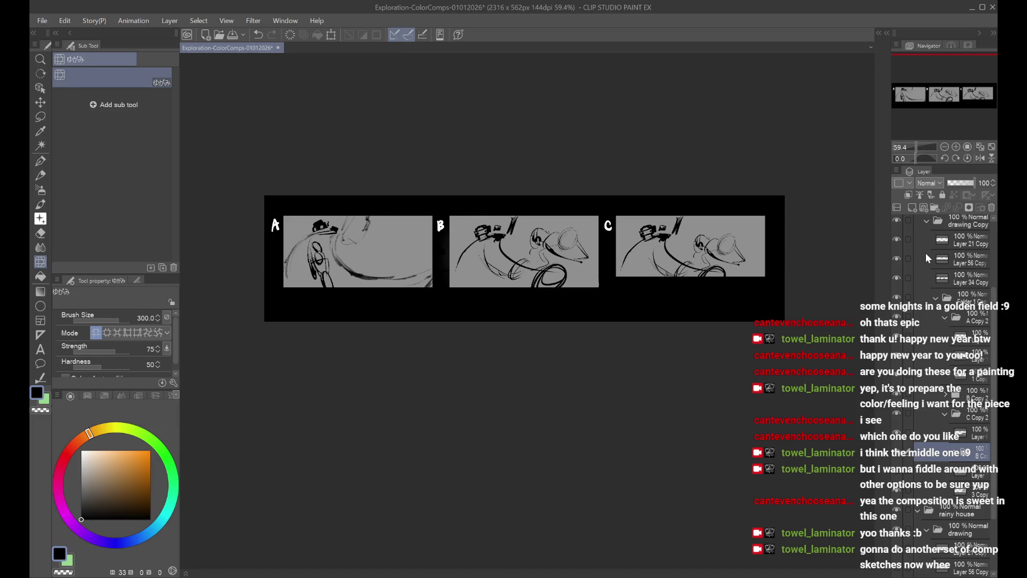
{"action": "key", "text": "ctrl+c"}
{"action": "key", "text": "ctrl+v"}
{"action": "key", "text": "ctrl+t"}
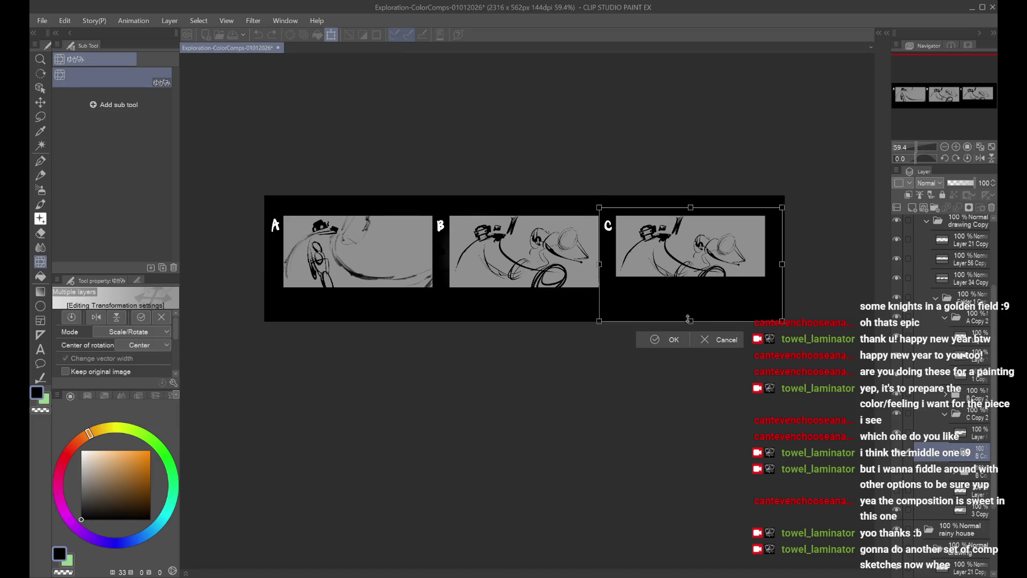
Step: Shorten panel C's frame slightly from the bottom and check the panel C sketch
{"action": "left_click_drag", "start_coordinate": [688, 309], "coordinate": [681, 278]}
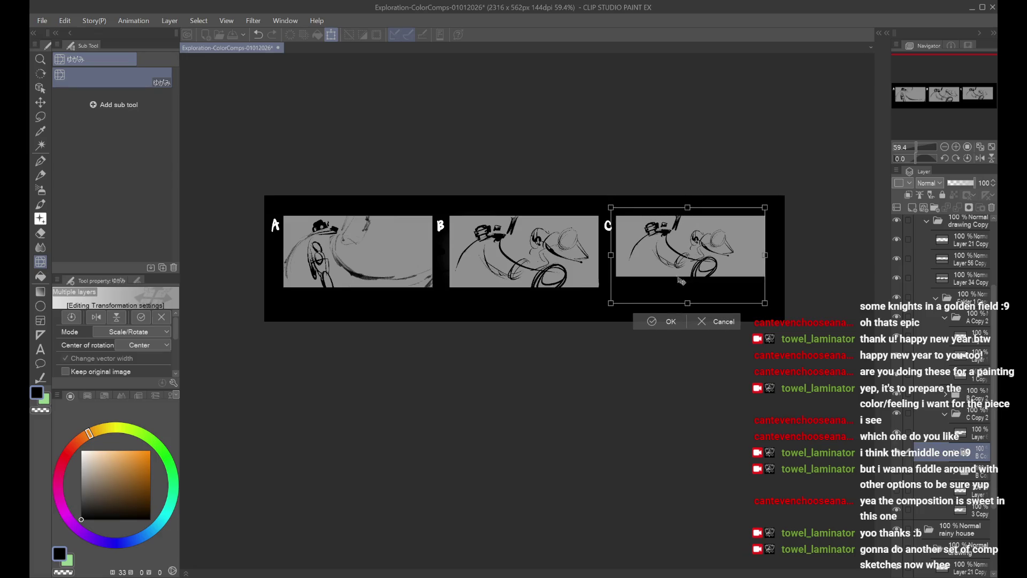
{"action": "left_click", "coordinate": [666, 320]}
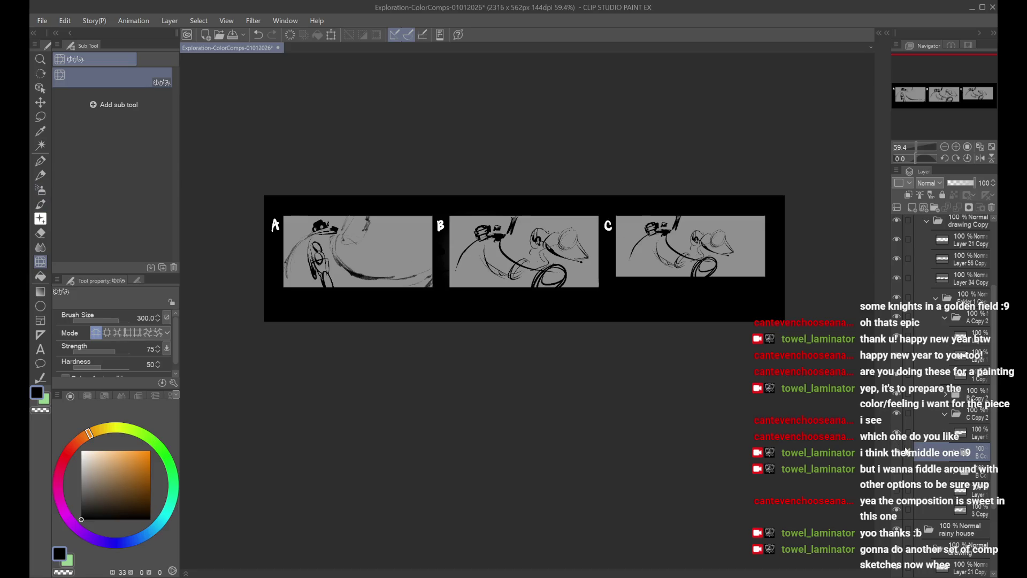
{"action": "left_click", "coordinate": [958, 473]}
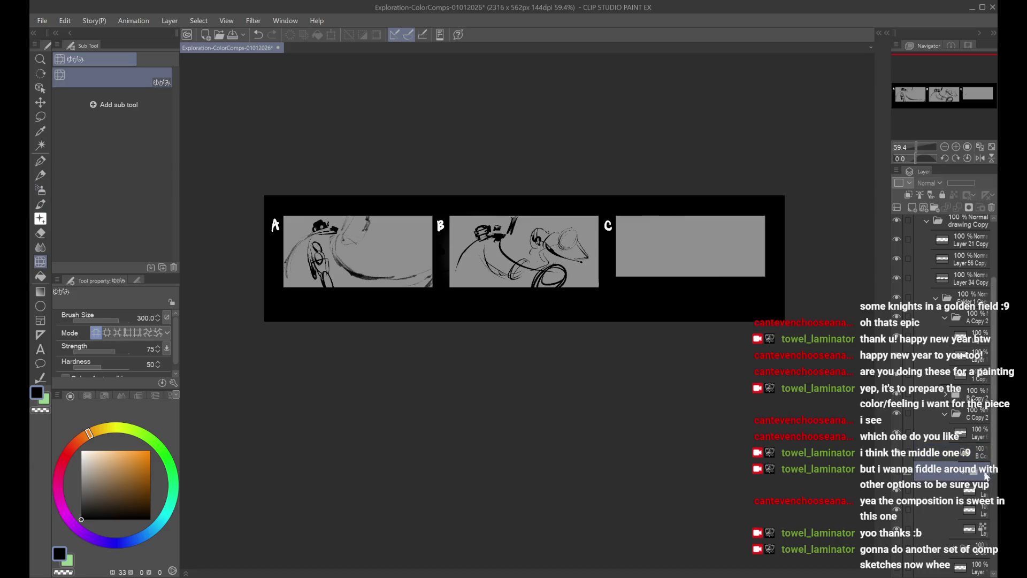
{"action": "left_click", "coordinate": [901, 477]}
{"action": "left_click", "coordinate": [901, 477]}
Step: Nudge the panel C sketch one step right, commit it, and save the file
{"action": "left_click", "coordinate": [957, 490]}
{"action": "left_click", "coordinate": [958, 549]}
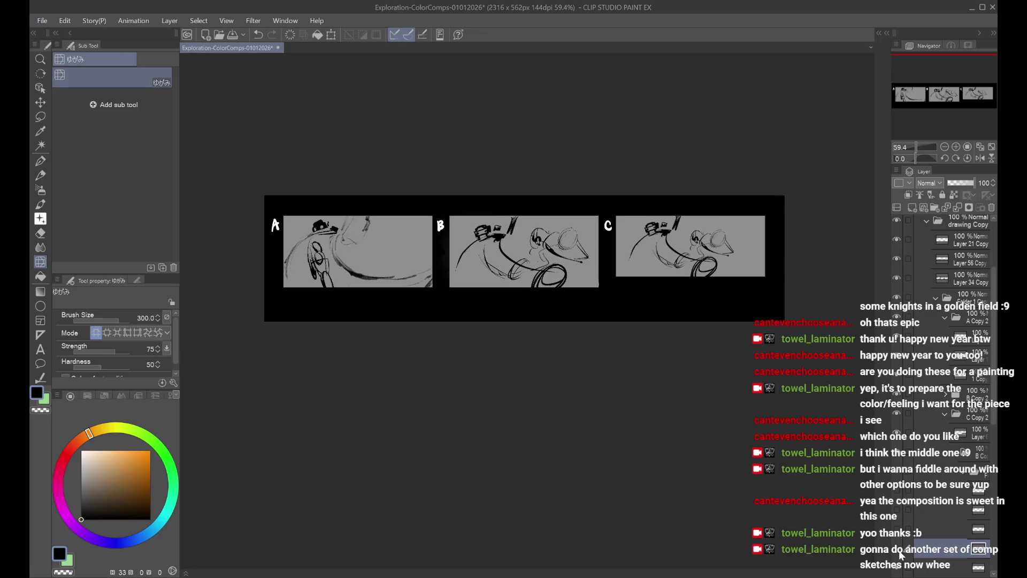
{"action": "key", "text": "ctrl+t"}
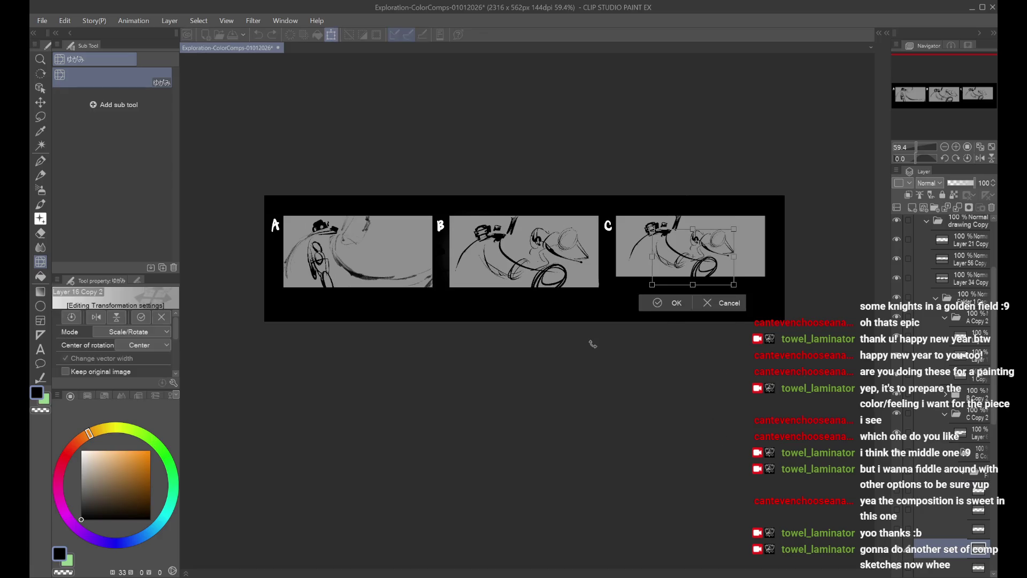
{"action": "key", "text": "Right"}
{"action": "key", "text": "Right"}
{"action": "key", "text": "Right"}
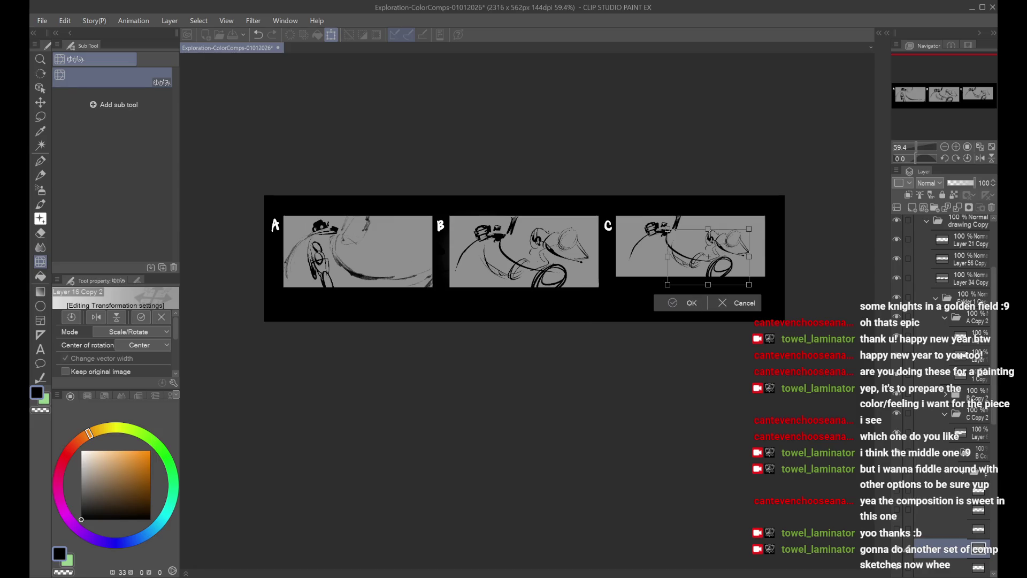
{"action": "left_click", "coordinate": [696, 302]}
{"action": "key", "text": "e"}
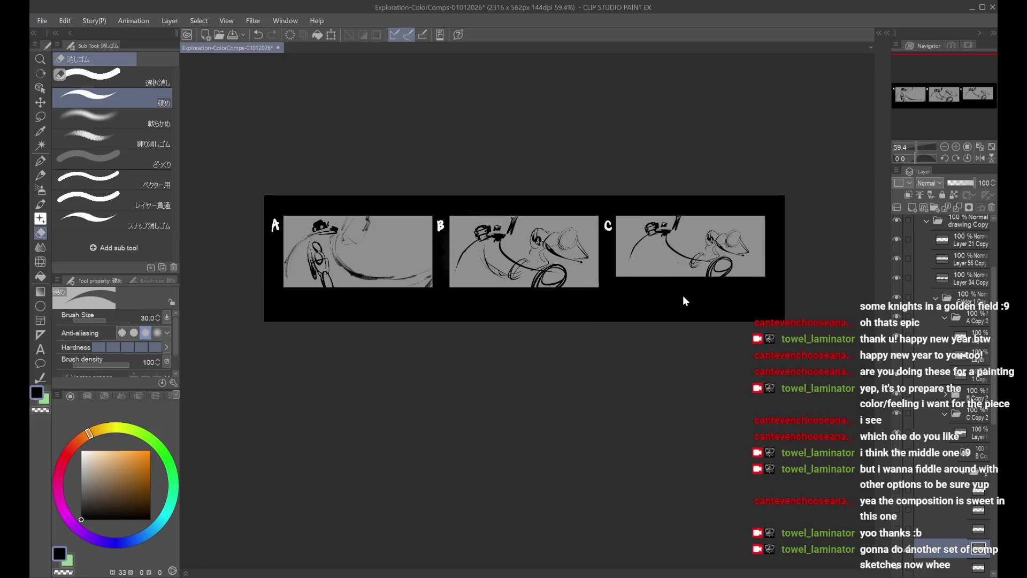
{"action": "key", "text": "ctrl+s"}
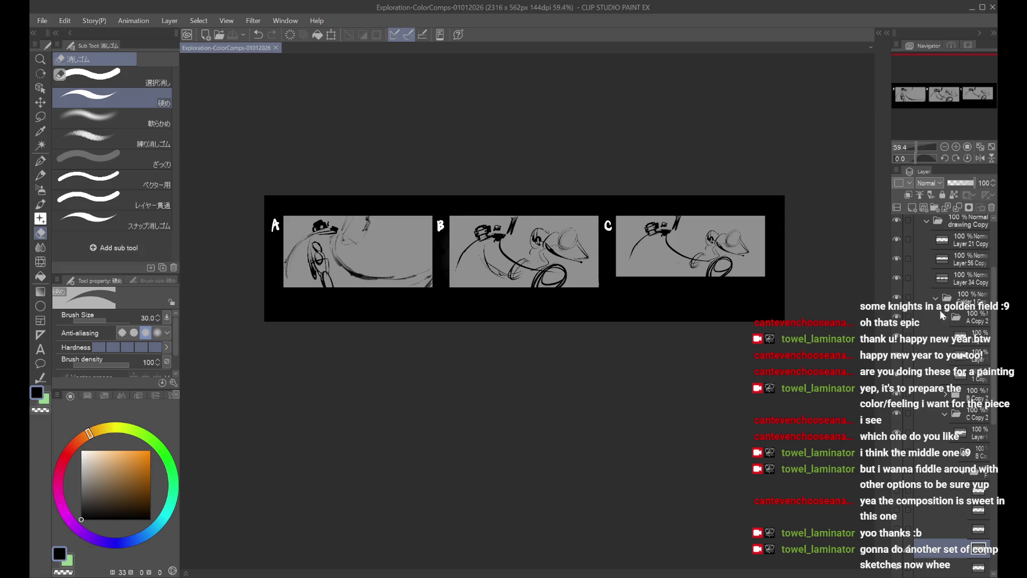
Step: Hide the drawing Copy sketch folder in all panels, keeping the A/B/C letters visible, and save
{"action": "left_click", "coordinate": [935, 299]}
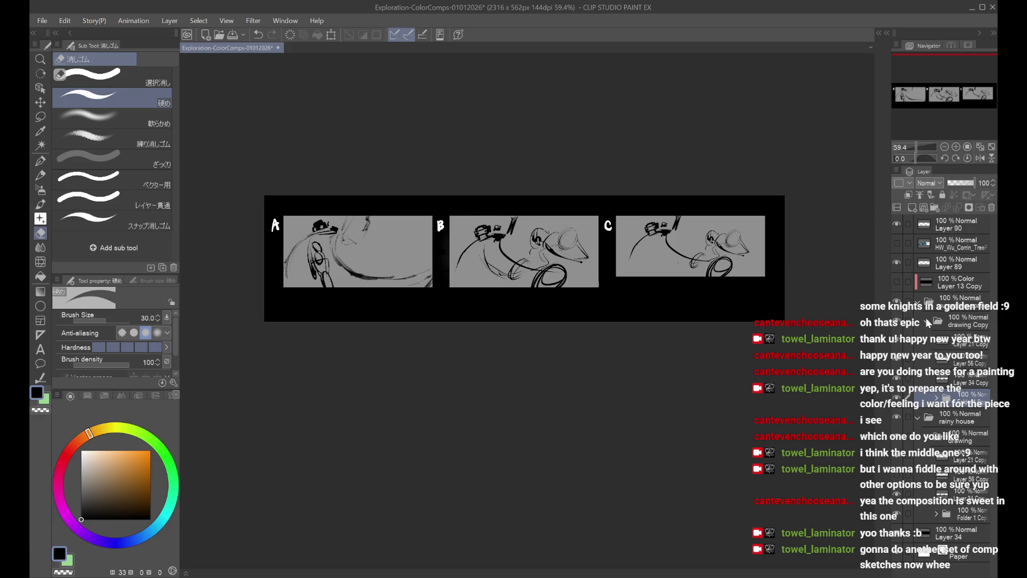
{"action": "left_click", "coordinate": [927, 322]}
{"action": "left_click", "coordinate": [898, 324]}
{"action": "left_click", "coordinate": [897, 322]}
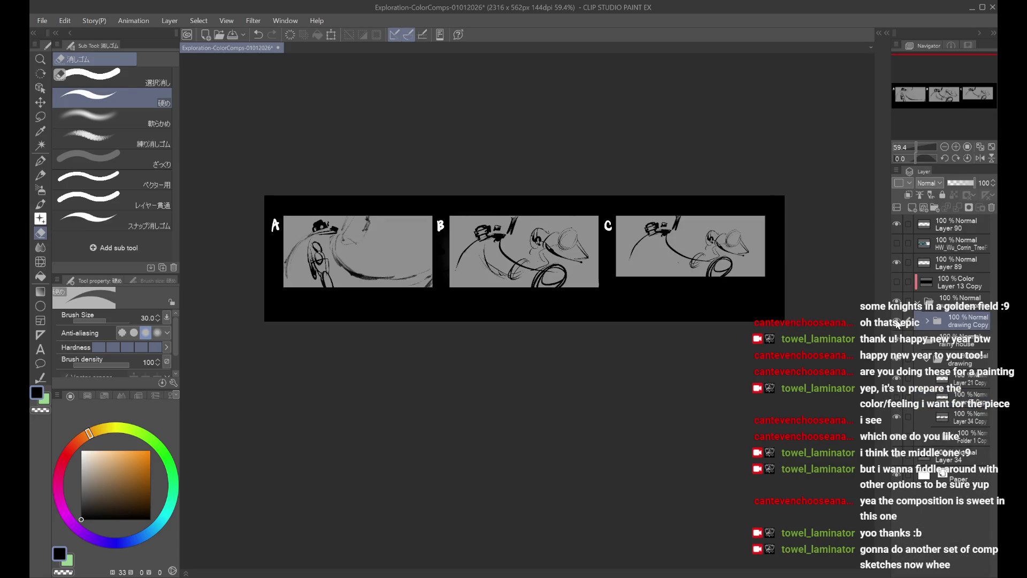
{"action": "key", "text": "ctrl+s"}
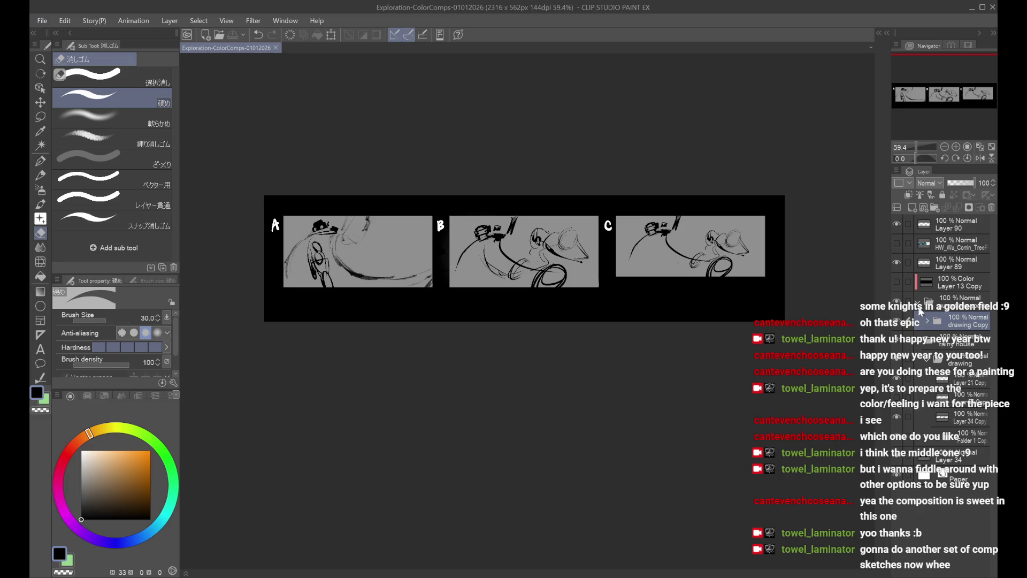
{"action": "left_click", "coordinate": [897, 321]}
{"action": "left_click", "coordinate": [897, 321]}
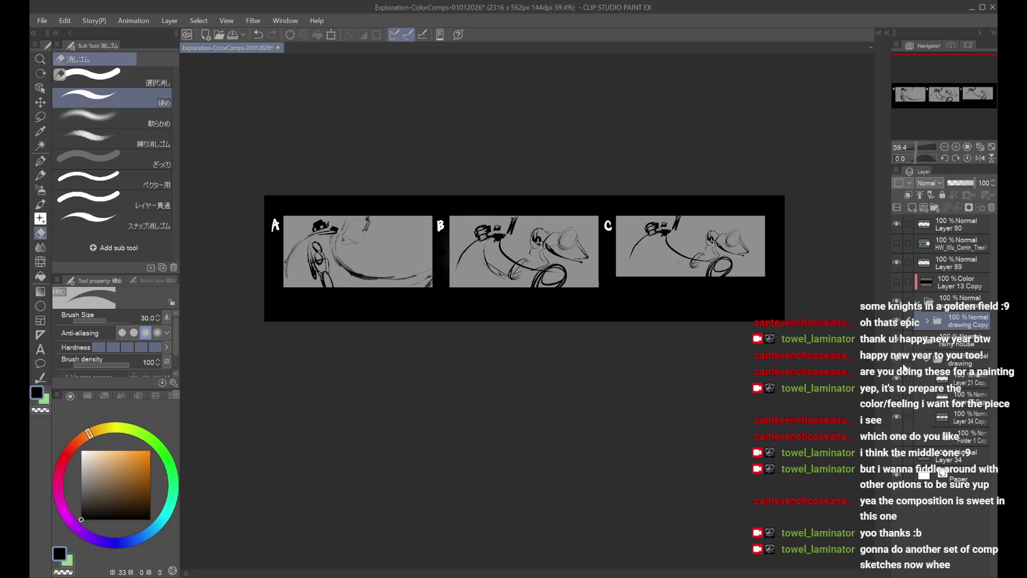
{"action": "left_click", "coordinate": [897, 321]}
{"action": "left_click", "coordinate": [956, 381]}
{"action": "left_click", "coordinate": [896, 381]}
{"action": "left_click", "coordinate": [938, 434]}
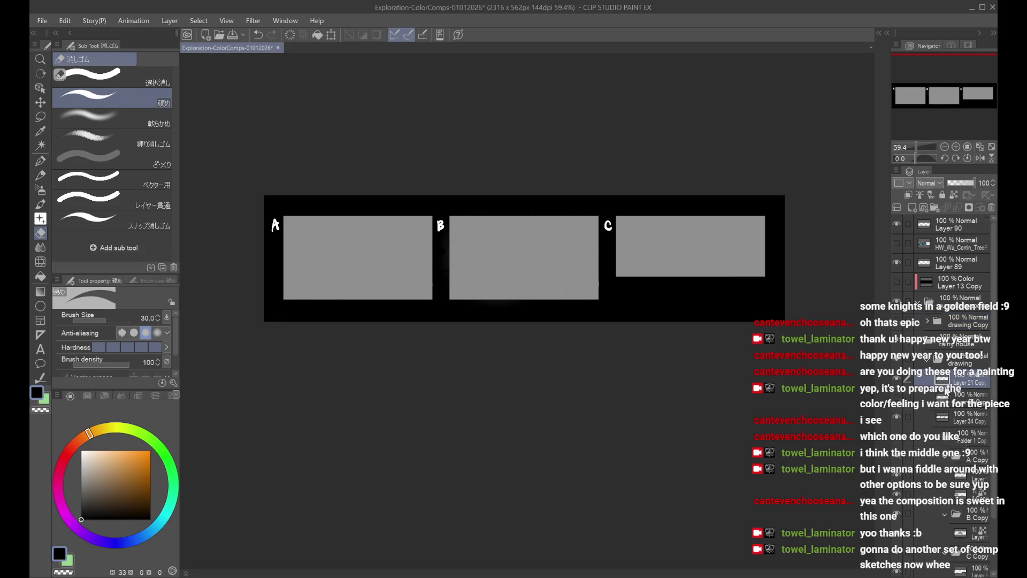
Step: Select a lower layer, then pan and zoom to about 133% on blank panel A
{"action": "scroll", "coordinate": [946, 392], "scroll_direction": "down", "scroll_amount": 2}
{"action": "left_click", "coordinate": [958, 413]}
{"action": "left_click_drag", "start_coordinate": [419, 528], "coordinate": [553, 538]}
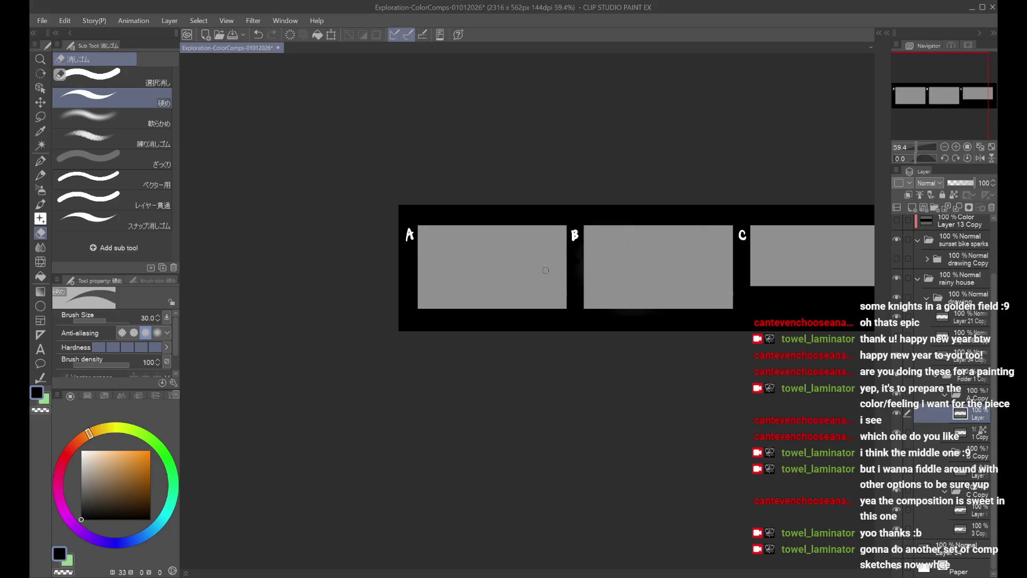
{"action": "scroll", "coordinate": [545, 270], "scroll_direction": "up", "scroll_amount": 5}
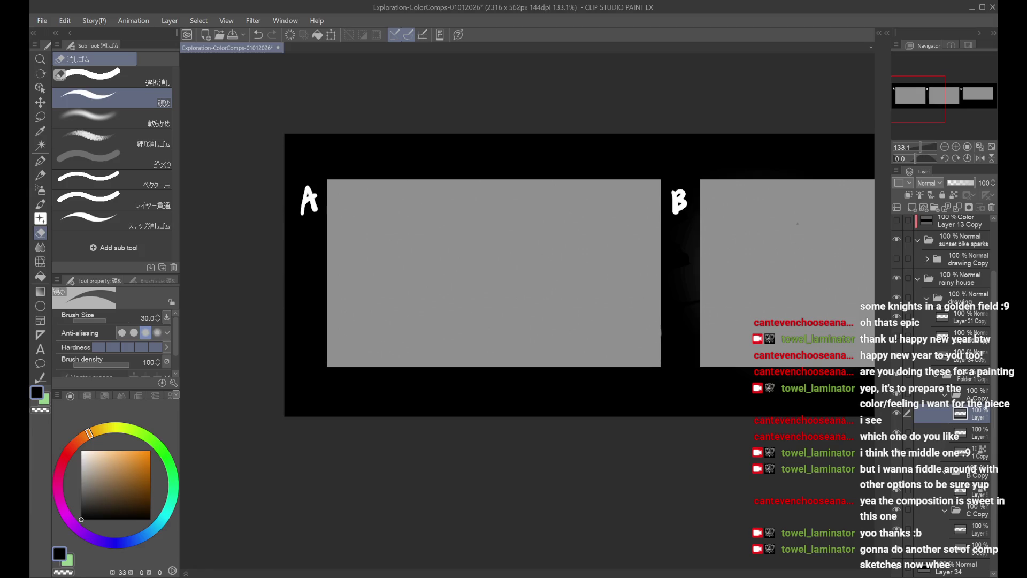
Step: Show the Copy sketches layer, hide the sunset bike sparks sketches, and pick the pen tool
{"action": "scroll", "coordinate": [900, 265], "scroll_direction": "down", "scroll_amount": 1}
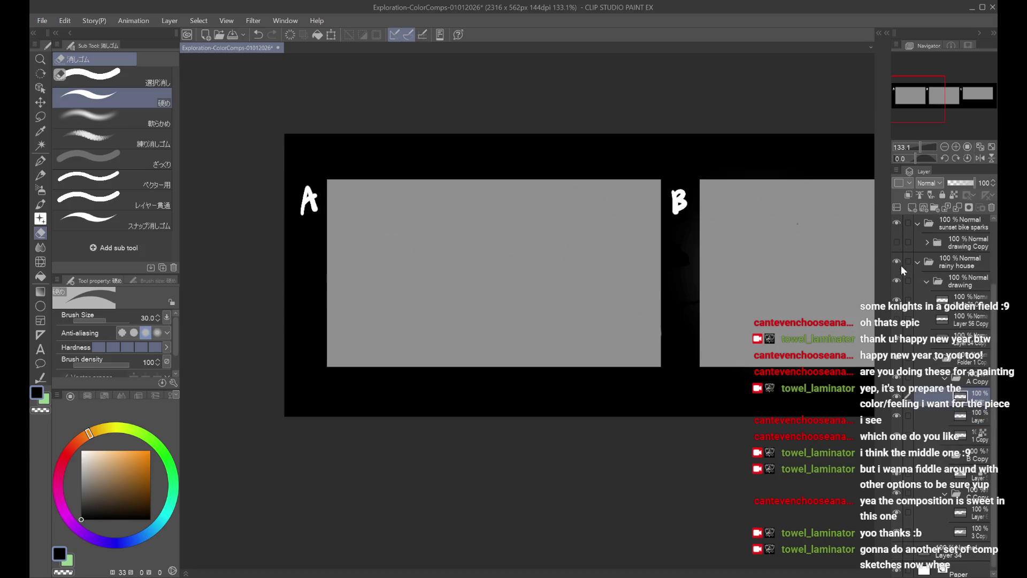
{"action": "left_click", "coordinate": [896, 243]}
{"action": "key", "text": "ctrl+minus"}
{"action": "key", "text": "ctrl+minus"}
{"action": "key", "text": "h"}
{"action": "key", "text": "h"}
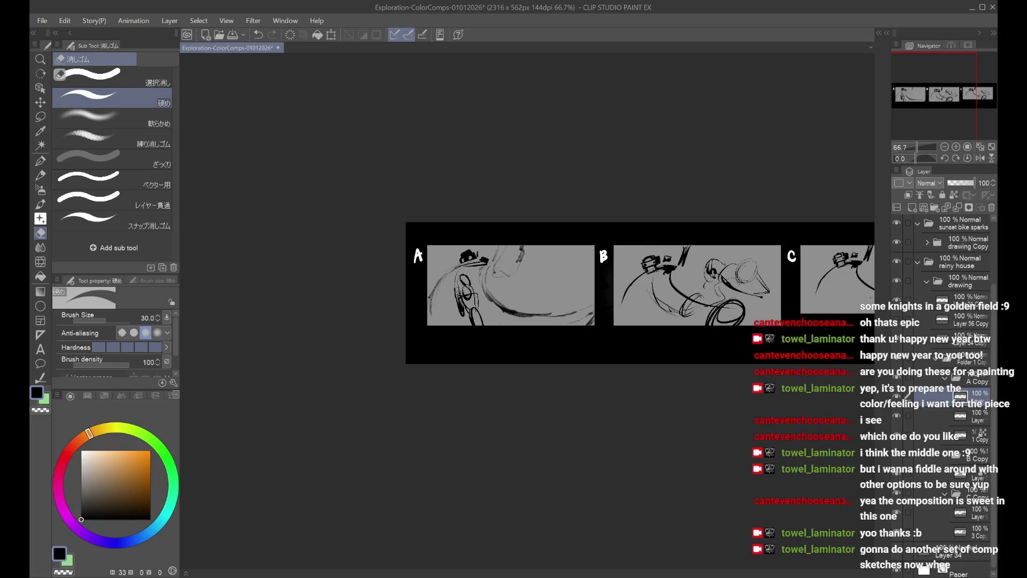
{"action": "left_click_drag", "start_coordinate": [823, 263], "coordinate": [773, 265]}
{"action": "scroll", "coordinate": [534, 255], "scroll_direction": "up", "scroll_amount": 4}
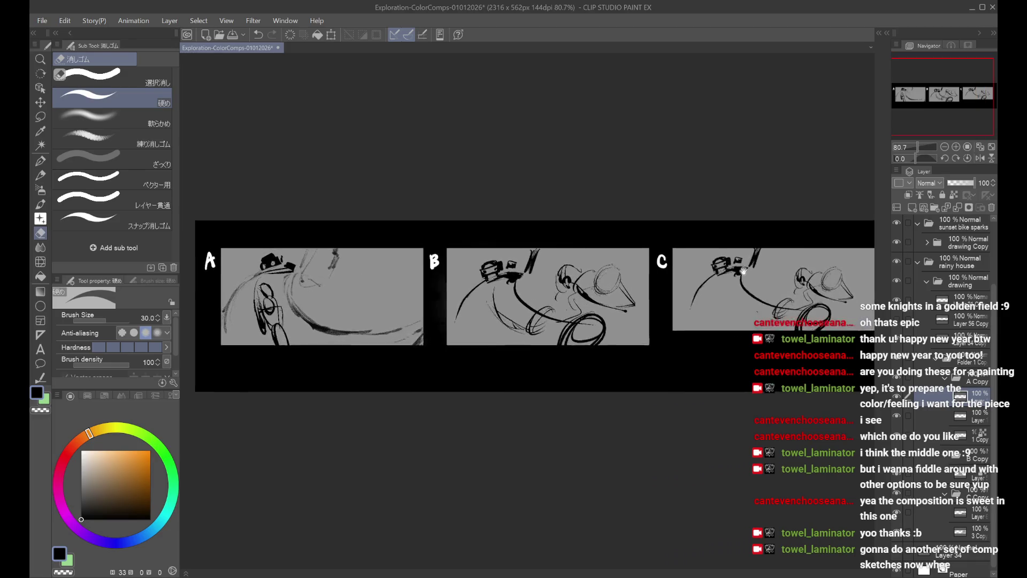
{"action": "left_click", "coordinate": [897, 224]}
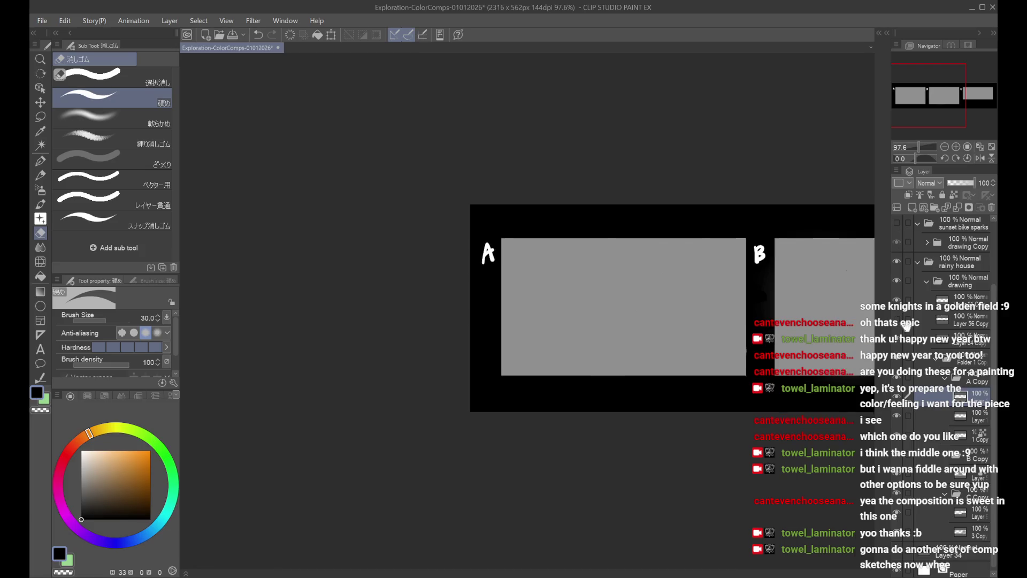
{"action": "scroll", "coordinate": [625, 336], "scroll_direction": "up", "scroll_amount": 2}
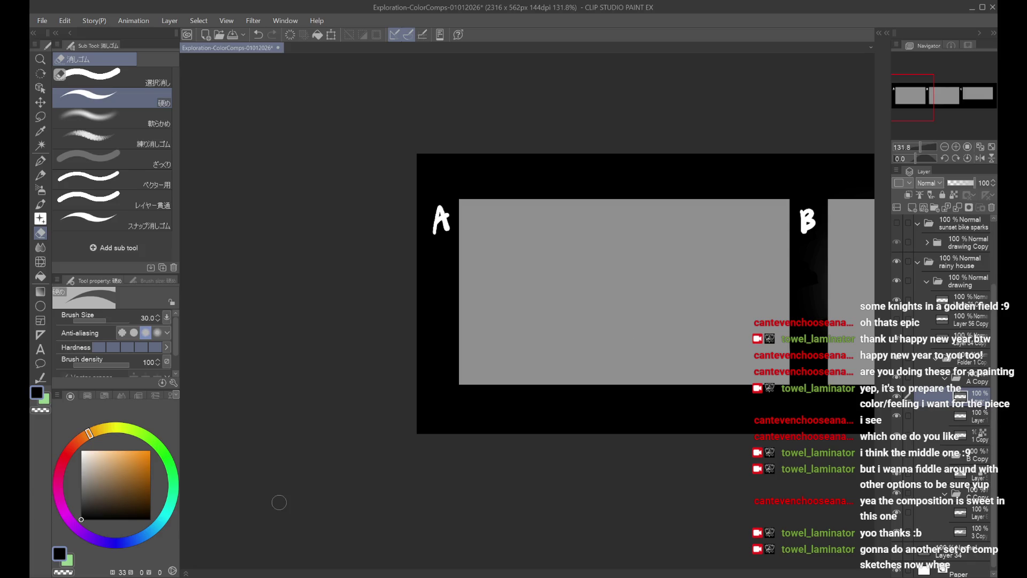
{"action": "left_click", "coordinate": [43, 160]}
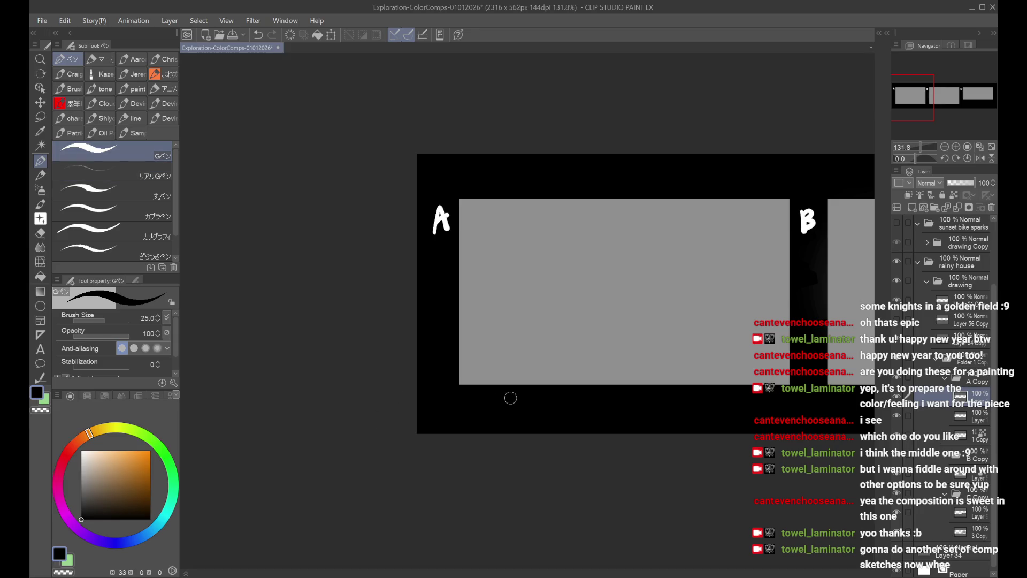
{"action": "scroll", "coordinate": [512, 404], "scroll_direction": "right", "scroll_amount": 2}
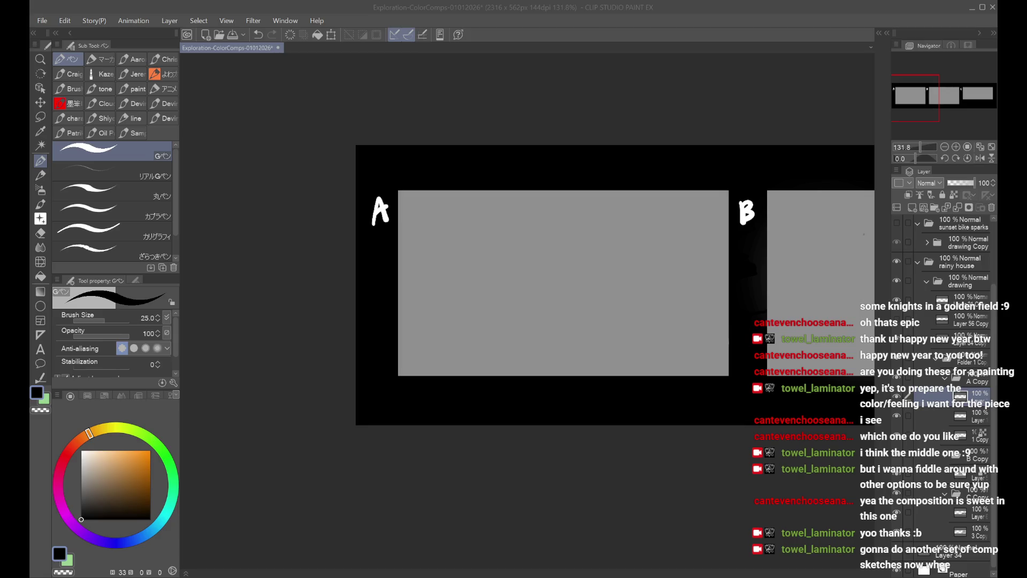
Step: Draw three test strokes on panel A, undo each, and collapse the rainy house folder
{"action": "left_click", "coordinate": [624, 549]}
{"action": "left_click_drag", "start_coordinate": [516, 237], "coordinate": [448, 287]}
{"action": "key", "text": "ctrl+z"}
{"action": "left_click_drag", "start_coordinate": [508, 237], "coordinate": [473, 273]}
{"action": "key", "text": "ctrl+z"}
{"action": "mouse_move", "coordinate": [512, 236]}
{"action": "left_mouse_down"}
{"action": "mouse_move", "coordinate": [465, 275]}
{"action": "mouse_move", "coordinate": [563, 272]}
{"action": "mouse_move", "coordinate": [461, 279]}
{"action": "mouse_move", "coordinate": [488, 323]}
{"action": "left_mouse_up"}
{"action": "key", "text": "ctrl+z"}
{"action": "key", "text": "ctrl+z"}
{"action": "key", "text": "ctrl+z"}
{"action": "key", "text": "ctrl+z"}
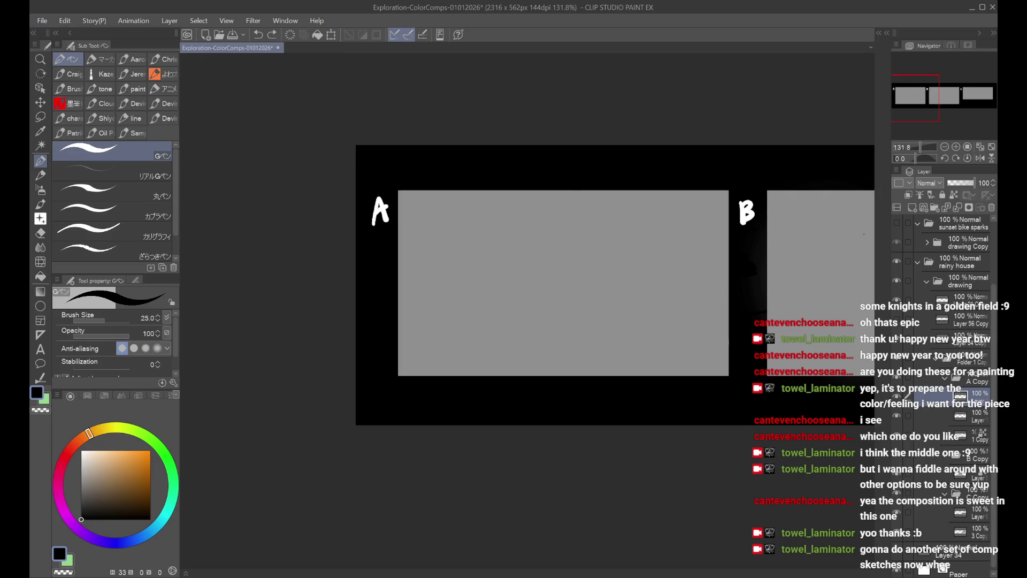
{"action": "left_click", "coordinate": [918, 264]}
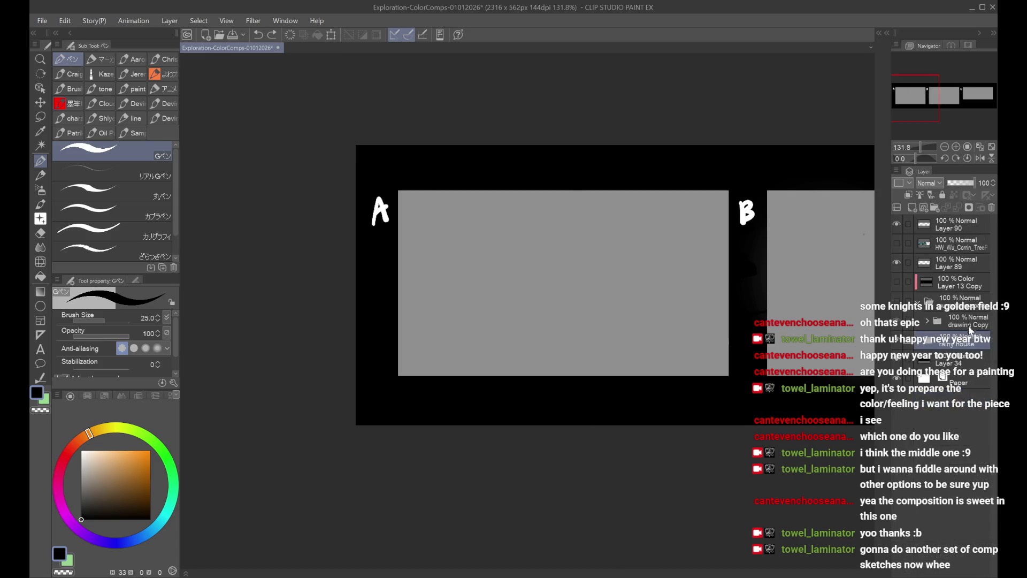
Step: Reset the view to 100%, delete the rainy house folder, and save the file
{"action": "key", "text": "ctrl+alt+0"}
{"action": "key", "text": "ctrl+s"}
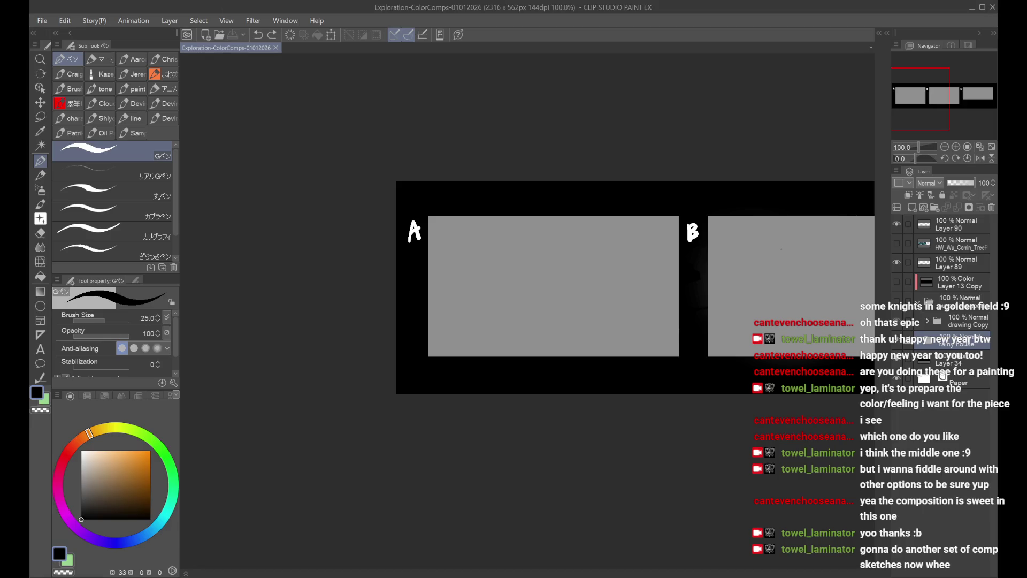
{"action": "scroll", "coordinate": [607, 395], "scroll_direction": "down", "scroll_amount": 1}
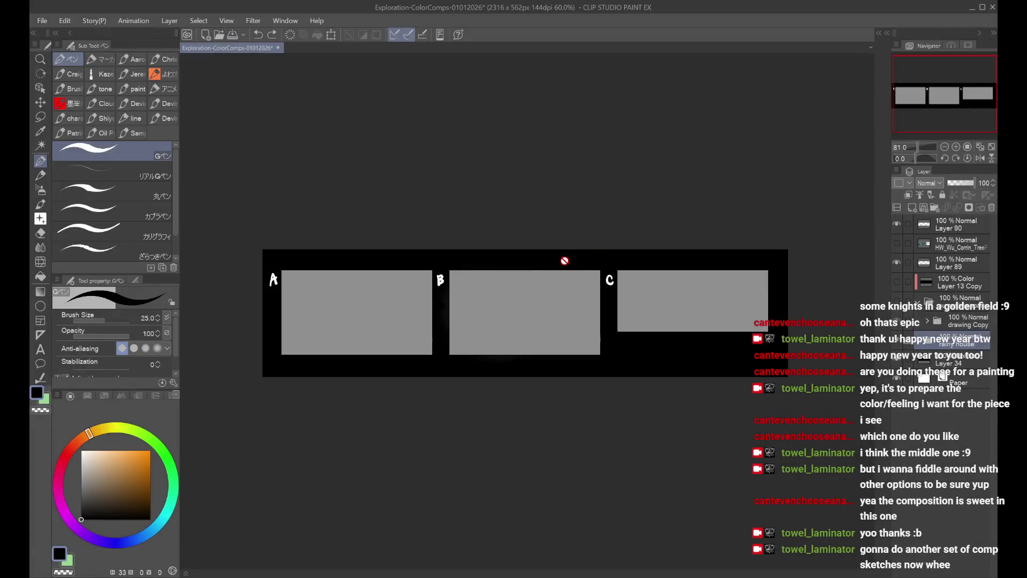
{"action": "left_click", "coordinate": [957, 307]}
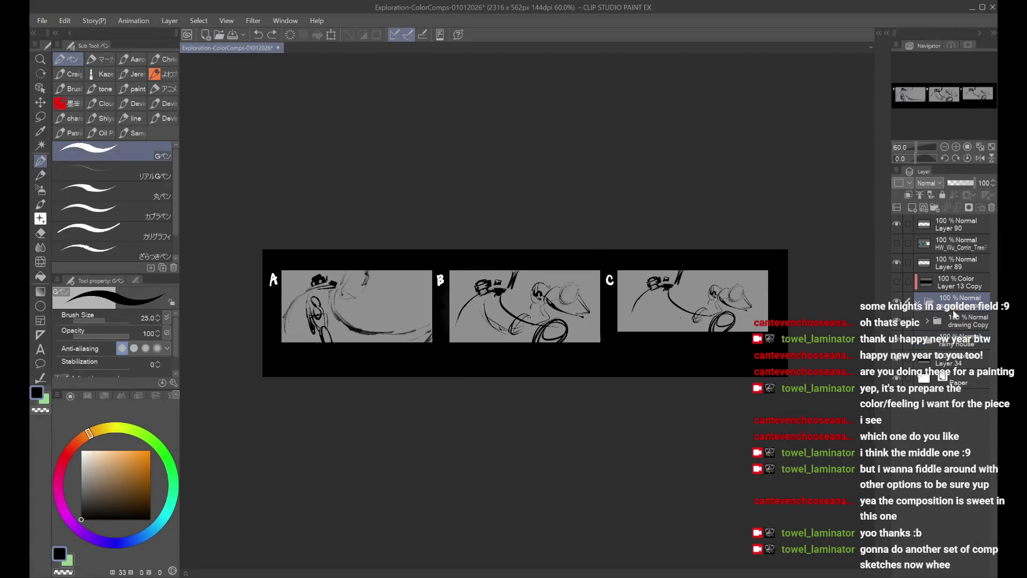
{"action": "left_click", "coordinate": [962, 347]}
{"action": "left_click", "coordinate": [992, 209]}
{"action": "key", "text": "ctrl+s"}
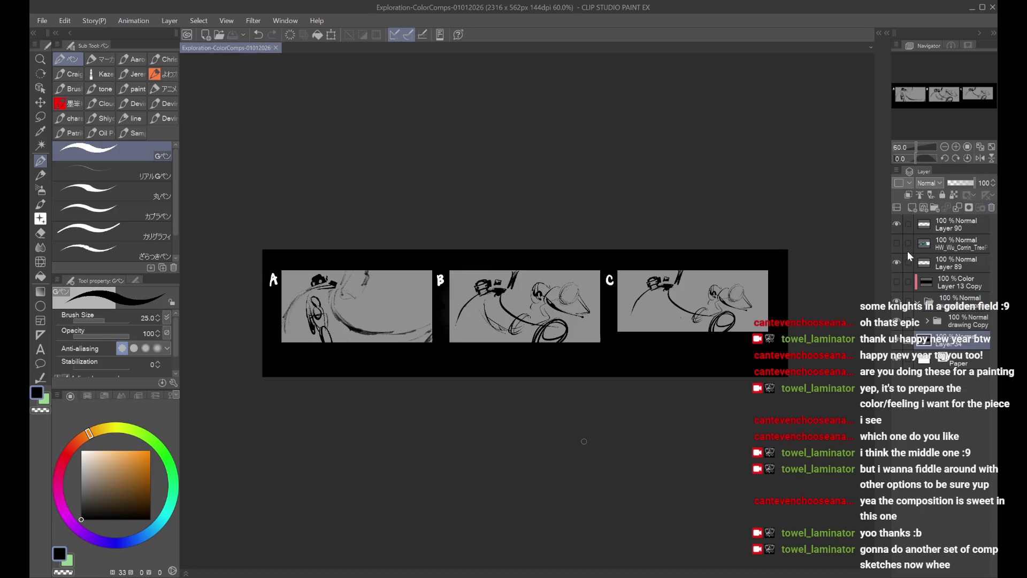
Step: Delete Layer 90 and Layer 89, then close the colour comps document
{"action": "left_click", "coordinate": [958, 227]}
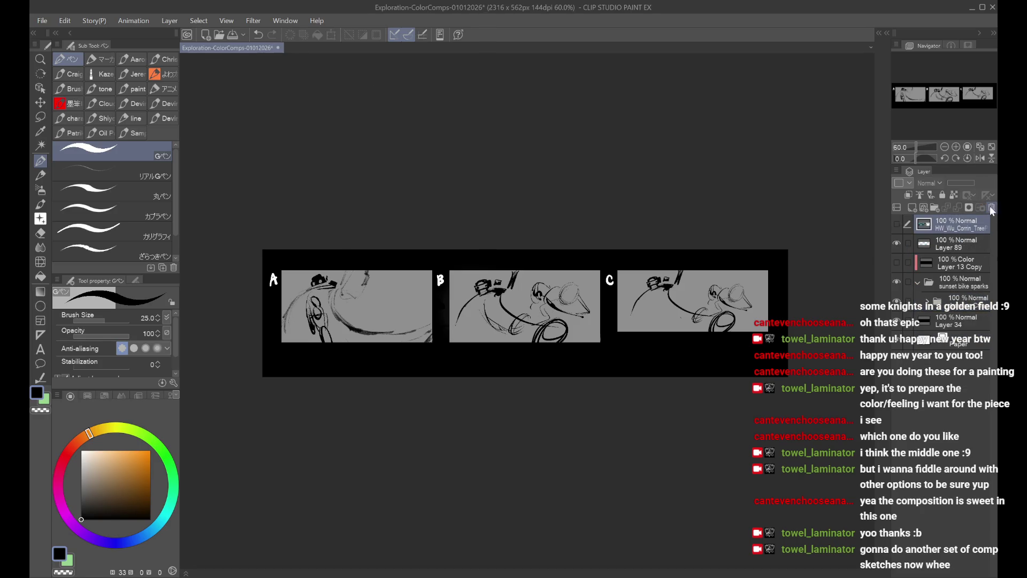
{"action": "left_click", "coordinate": [992, 208]}
{"action": "left_click", "coordinate": [895, 244]}
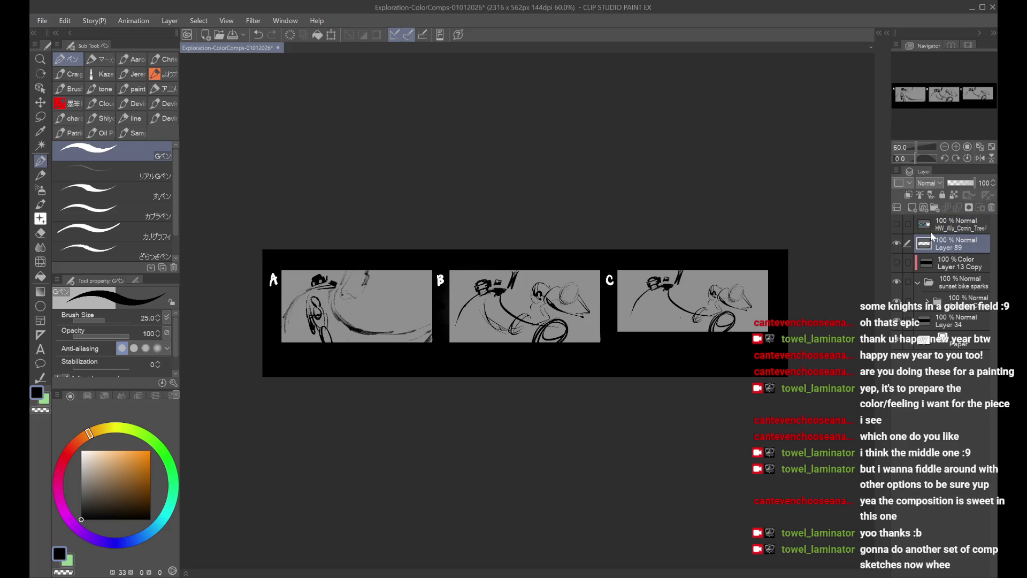
{"action": "left_click", "coordinate": [992, 208]}
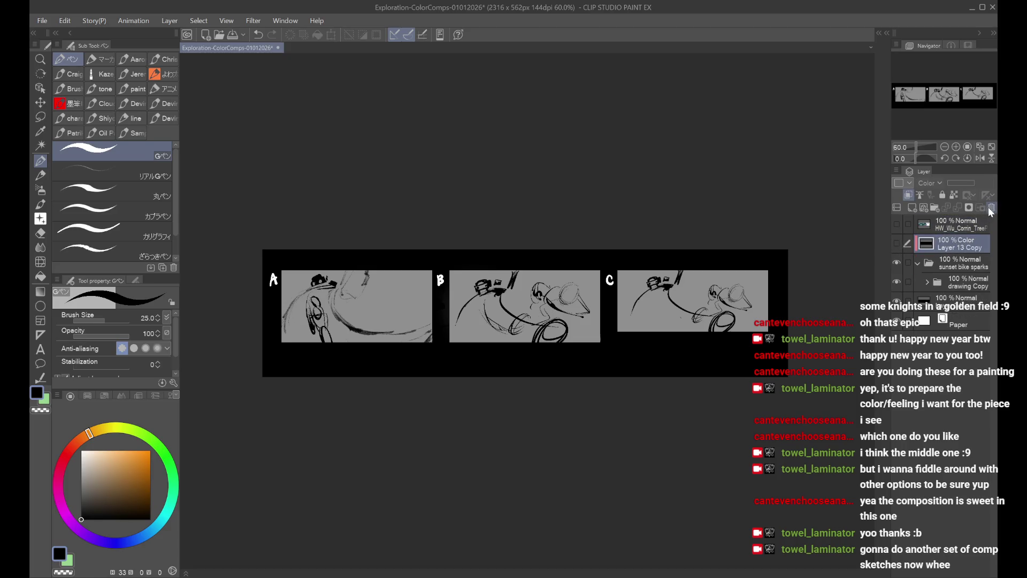
{"action": "left_click", "coordinate": [276, 47]}
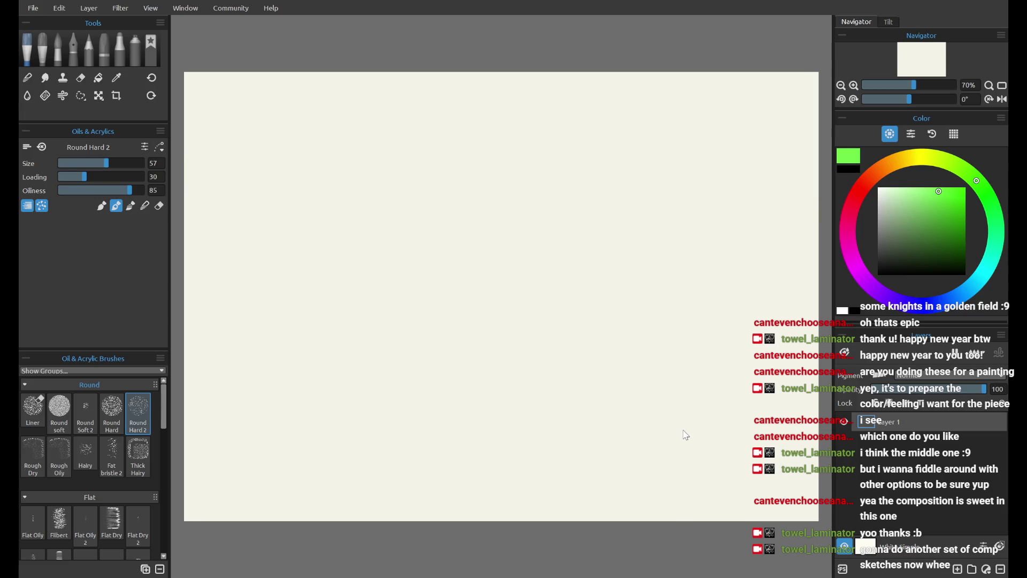
Step: Switch to the wide landscape canvas and paint green test strokes with Round Hard 2
{"action": "key", "text": "ctrl+z"}
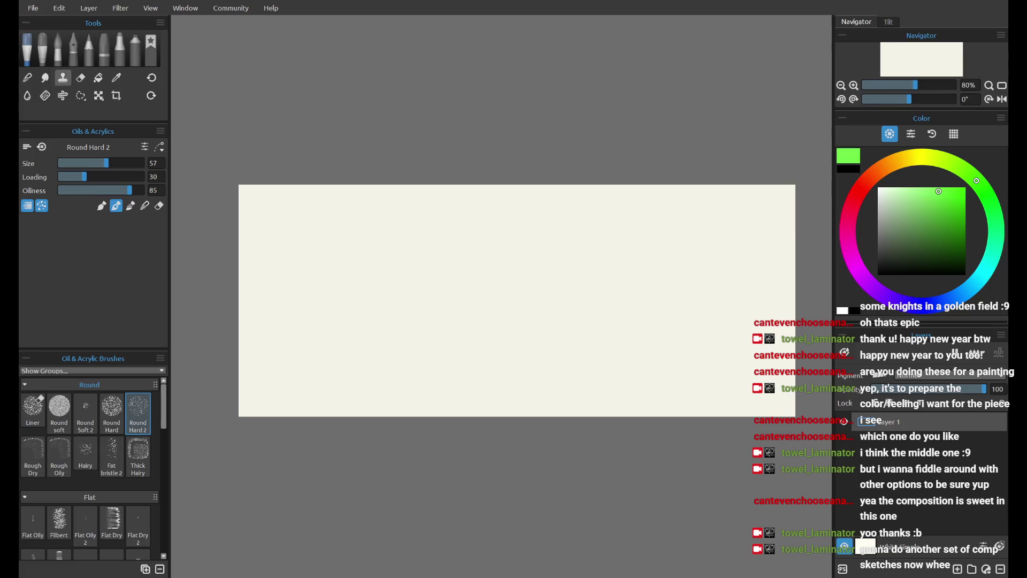
{"action": "left_click_drag", "start_coordinate": [256, 367], "coordinate": [271, 384]}
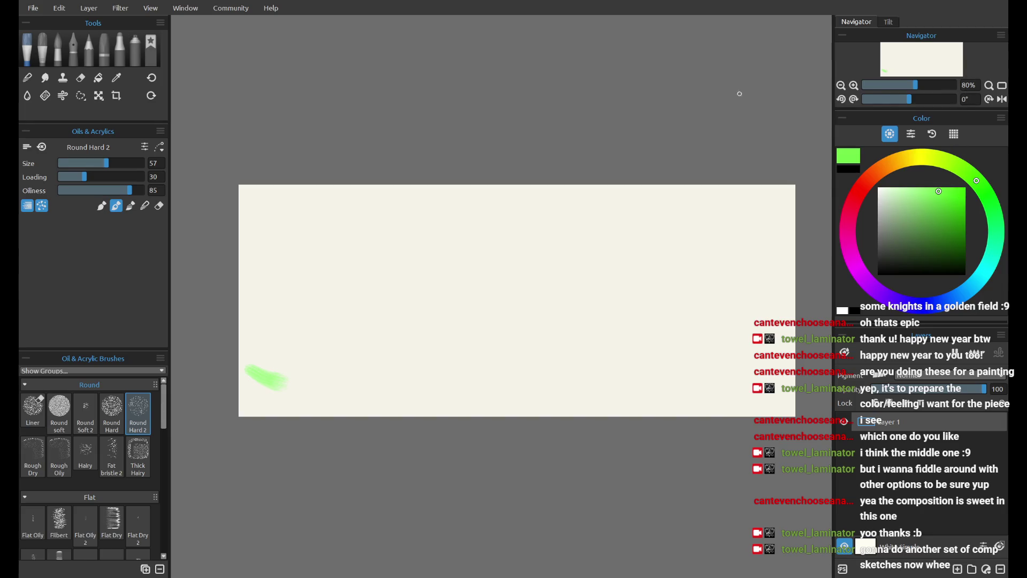
{"action": "left_click_drag", "start_coordinate": [268, 386], "coordinate": [310, 392]}
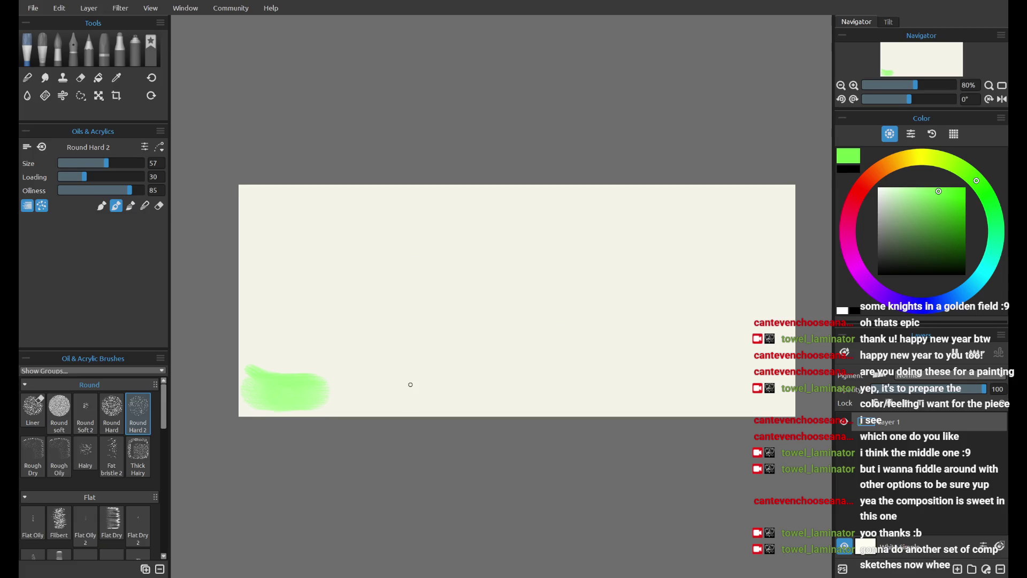
{"action": "key", "text": "ctrl+z"}
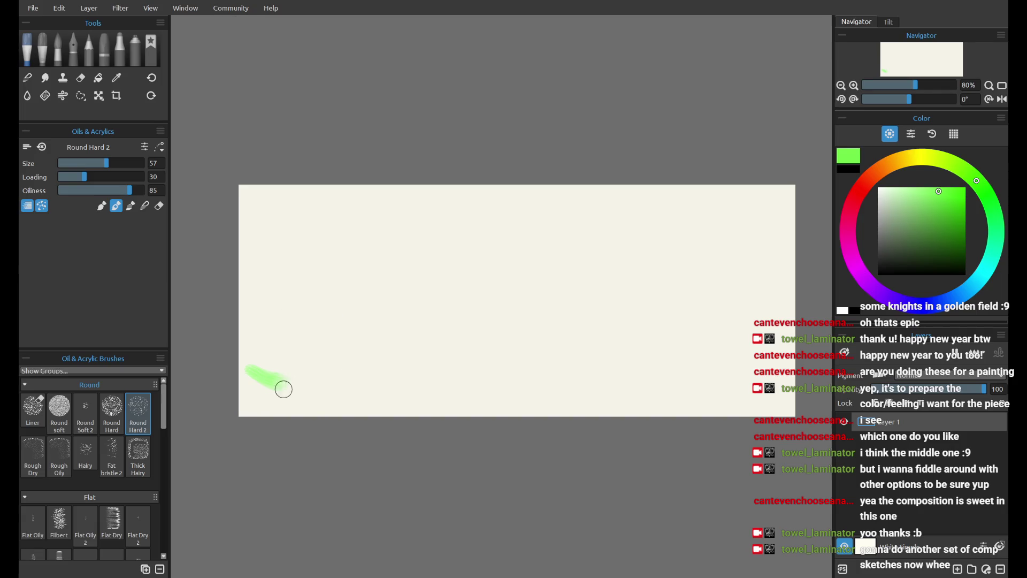
{"action": "left_click_drag", "start_coordinate": [283, 389], "coordinate": [313, 397]}
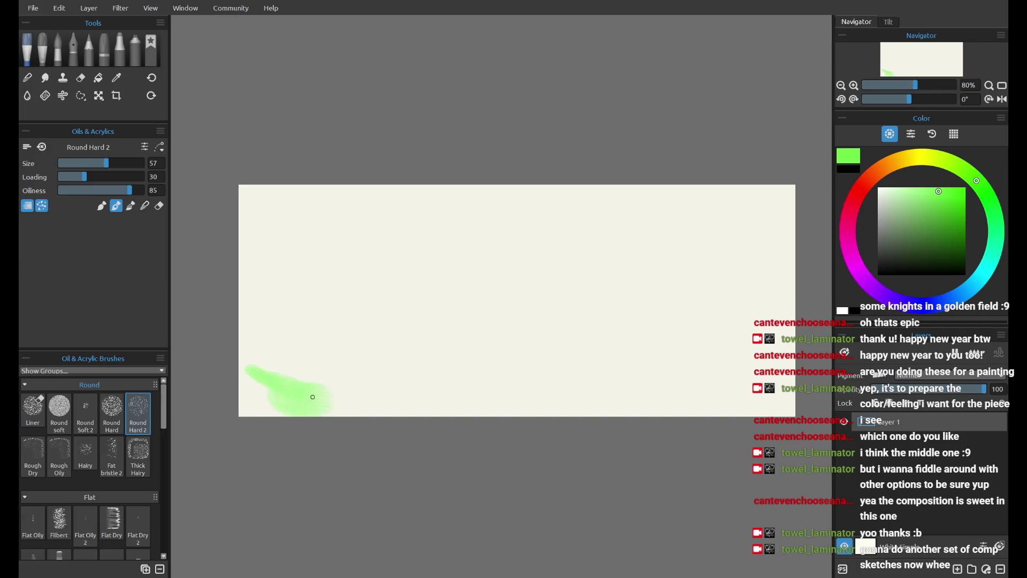
Step: Test Round soft with green strokes, undo them, and erase the leftover green stroke
{"action": "left_click", "coordinate": [59, 409]}
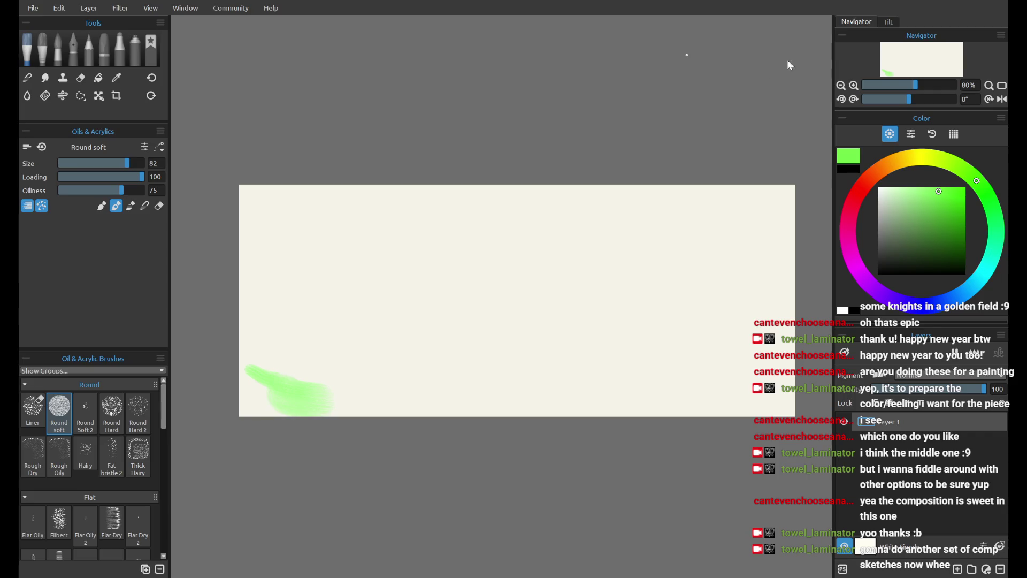
{"action": "left_click_drag", "start_coordinate": [267, 356], "coordinate": [342, 406]}
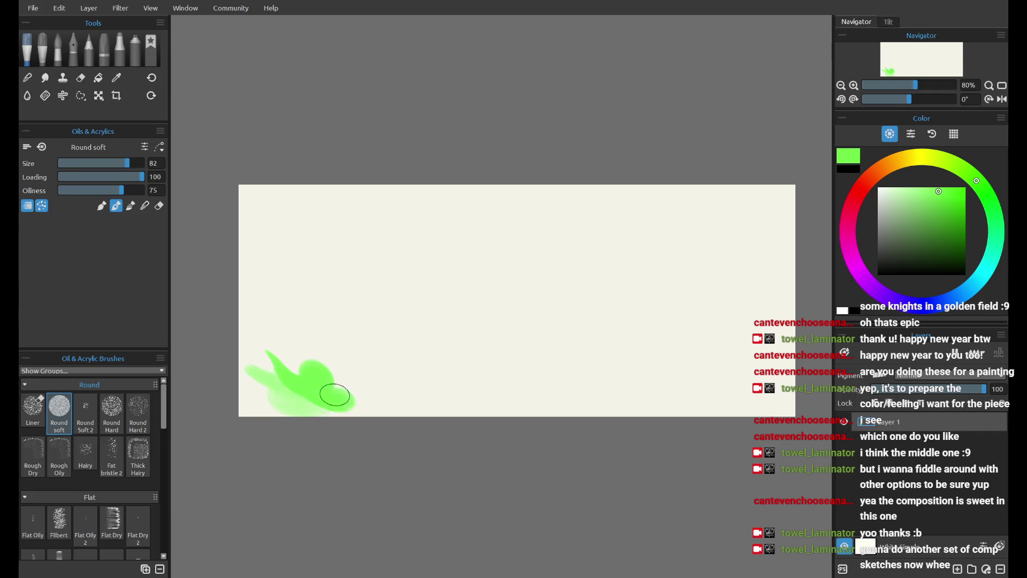
{"action": "key", "text": "ctrl+z"}
{"action": "key", "text": "ctrl+z"}
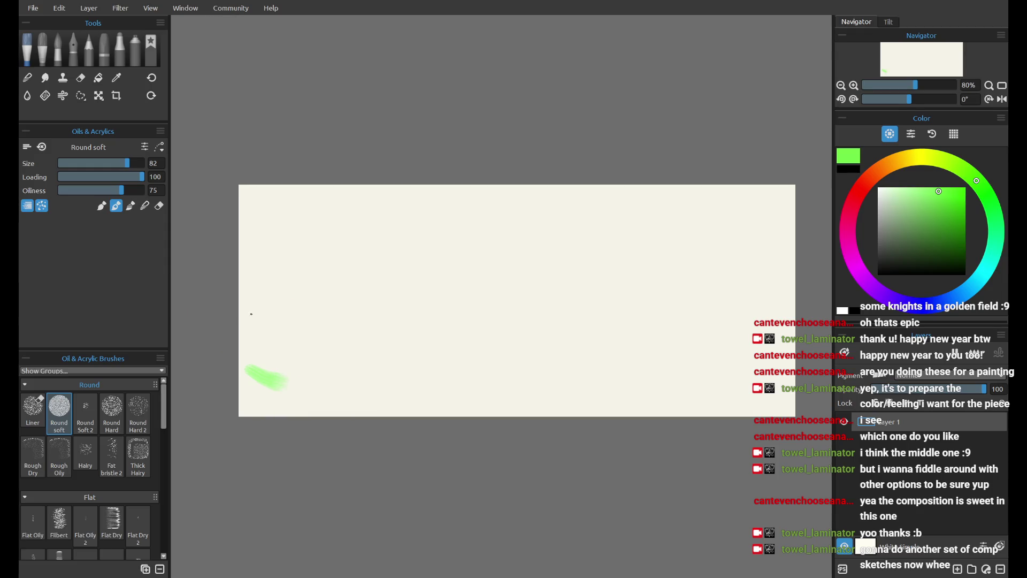
{"action": "key", "text": "e"}
{"action": "left_click_drag", "start_coordinate": [246, 369], "coordinate": [280, 394]}
{"action": "key", "text": "o"}
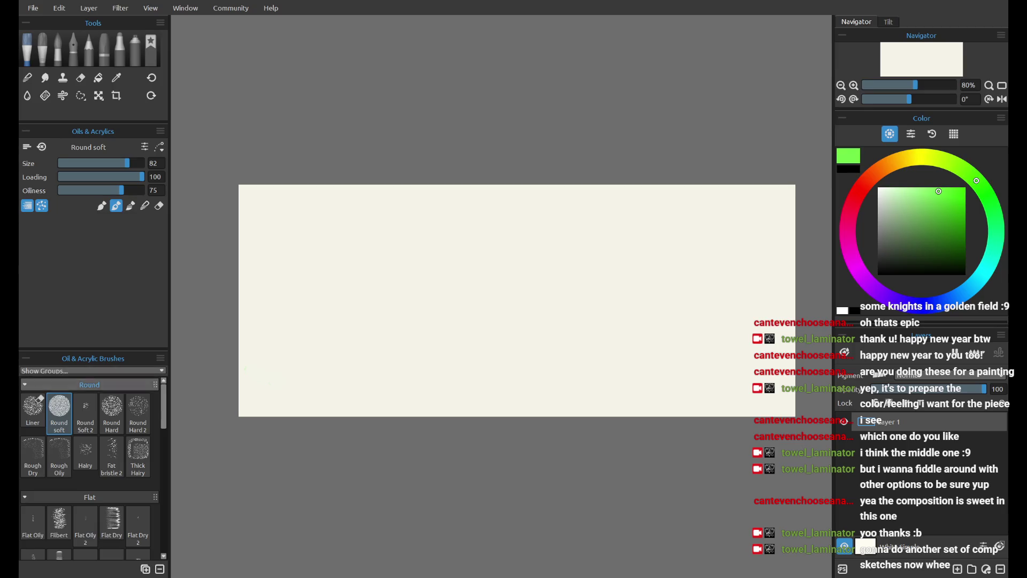
Step: Test the Liner glaze and Flat Dry brushes (size about 54) with undone green strokes
{"action": "left_click", "coordinate": [45, 52]}
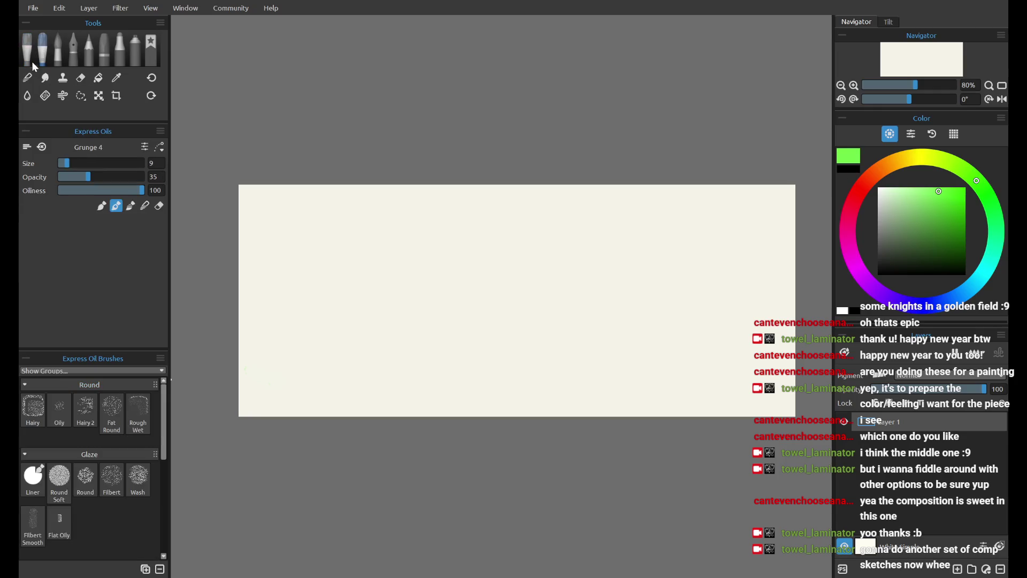
{"action": "left_click", "coordinate": [33, 479]}
{"action": "mouse_move", "coordinate": [257, 404]}
{"action": "left_mouse_down"}
{"action": "mouse_move", "coordinate": [309, 411]}
{"action": "mouse_move", "coordinate": [356, 385]}
{"action": "left_mouse_up"}
{"action": "key", "text": "ctrl+z"}
{"action": "left_click", "coordinate": [27, 49]}
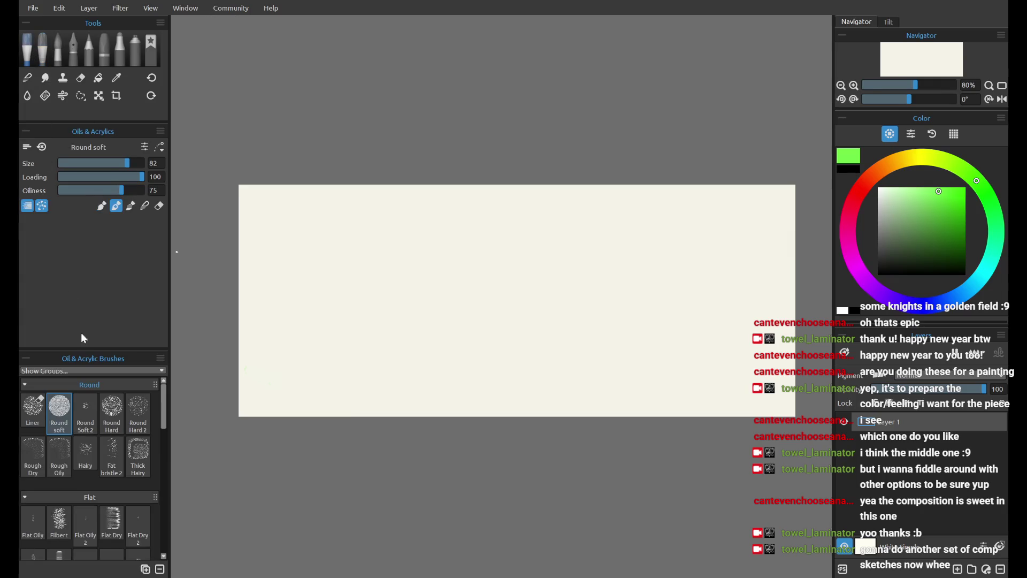
{"action": "scroll", "coordinate": [162, 409], "scroll_direction": "down", "scroll_amount": 1}
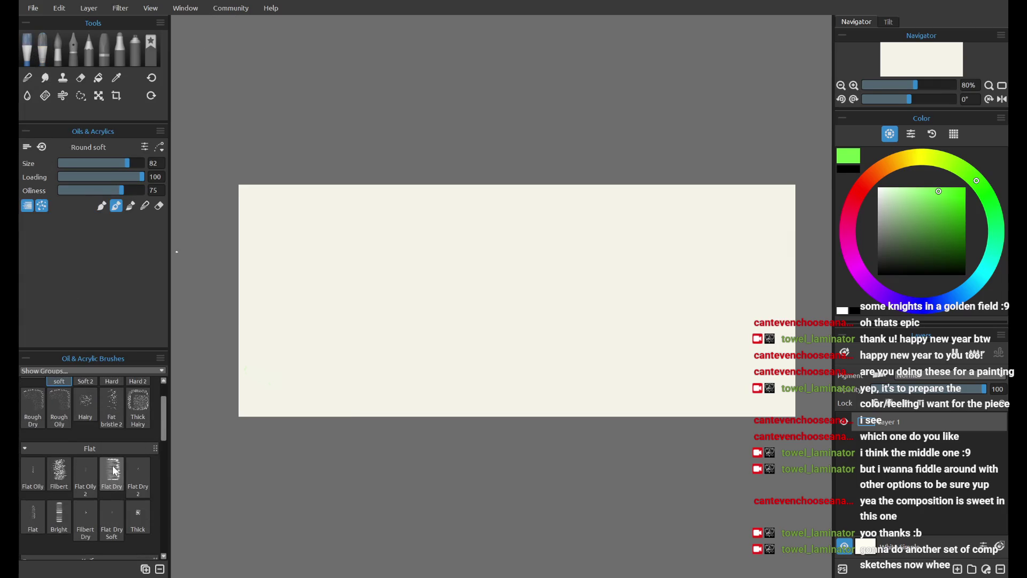
{"action": "left_click", "coordinate": [138, 473]}
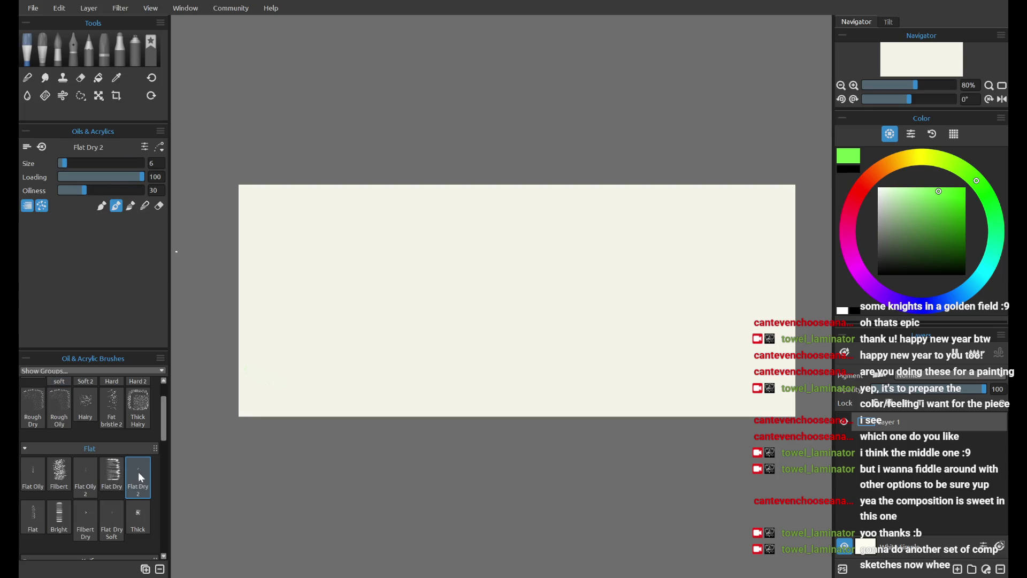
{"action": "left_click", "coordinate": [115, 472]}
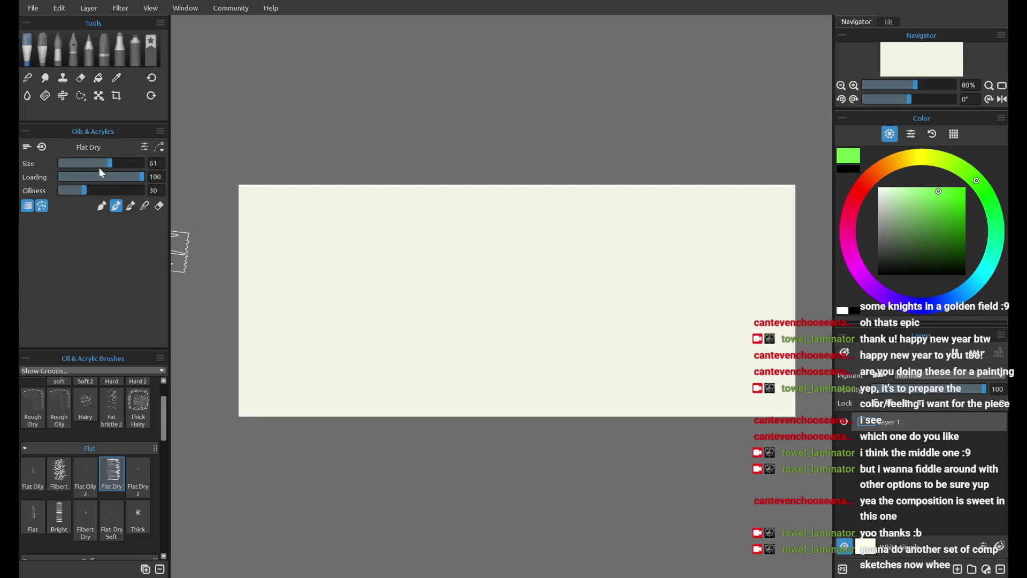
{"action": "left_click_drag", "start_coordinate": [106, 169], "coordinate": [103, 163]}
{"action": "mouse_move", "coordinate": [257, 382]}
{"action": "left_mouse_down"}
{"action": "mouse_move", "coordinate": [233, 367]}
{"action": "mouse_move", "coordinate": [369, 401]}
{"action": "left_mouse_up"}
{"action": "key", "text": "ctrl+z"}
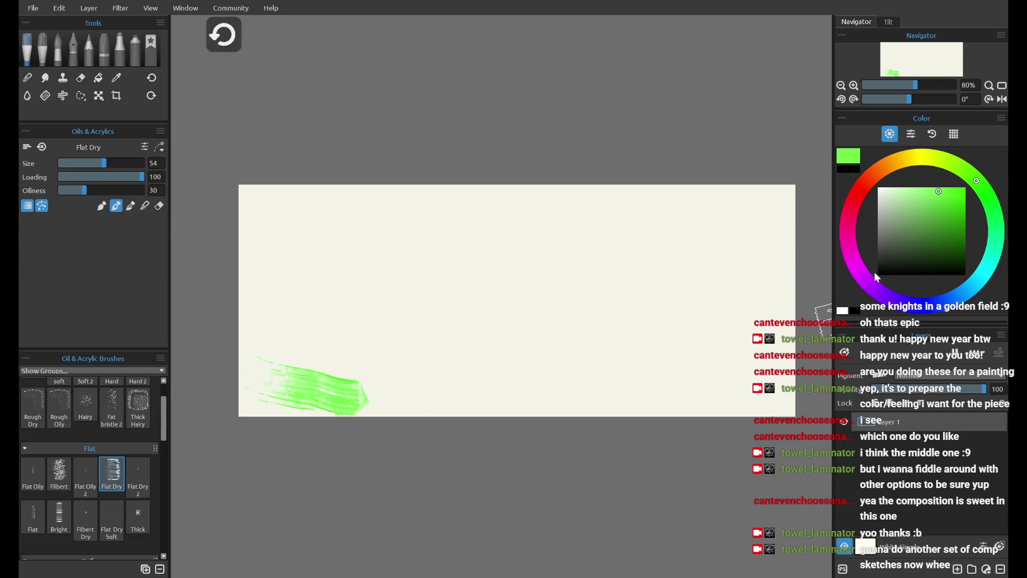
Step: Set the paint colour to a dark brownish red on the colour wheel
{"action": "left_click_drag", "start_coordinate": [968, 284], "coordinate": [960, 295]}
{"action": "left_click", "coordinate": [903, 188]}
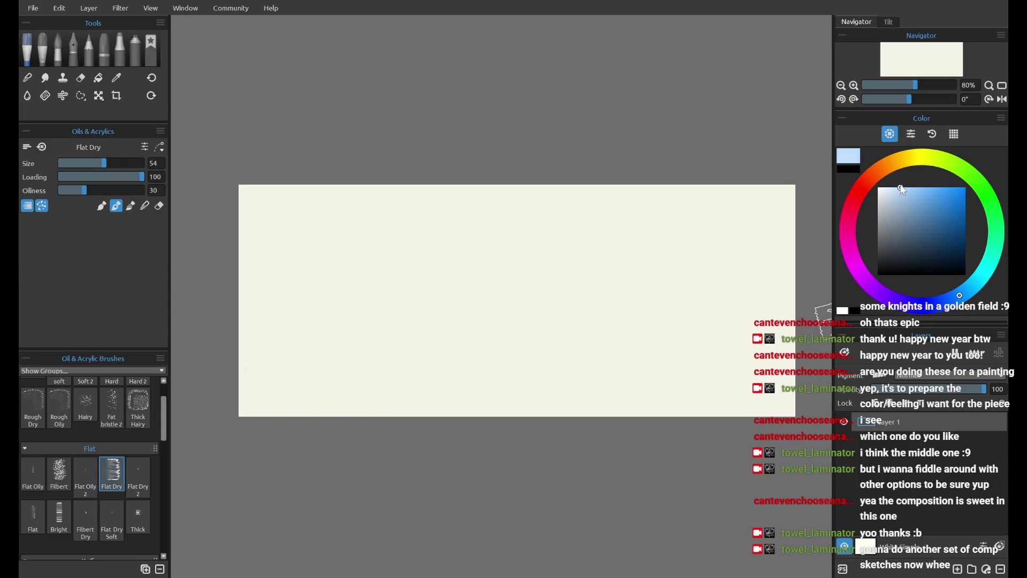
{"action": "left_click", "coordinate": [920, 220]}
{"action": "left_click", "coordinate": [855, 211]}
{"action": "mouse_move", "coordinate": [922, 235]}
{"action": "left_mouse_down"}
{"action": "mouse_move", "coordinate": [928, 264]}
{"action": "mouse_move", "coordinate": [930, 235]}
{"action": "mouse_move", "coordinate": [943, 244]}
{"action": "left_mouse_up"}
{"action": "left_click", "coordinate": [930, 239]}
{"action": "left_click", "coordinate": [863, 185]}
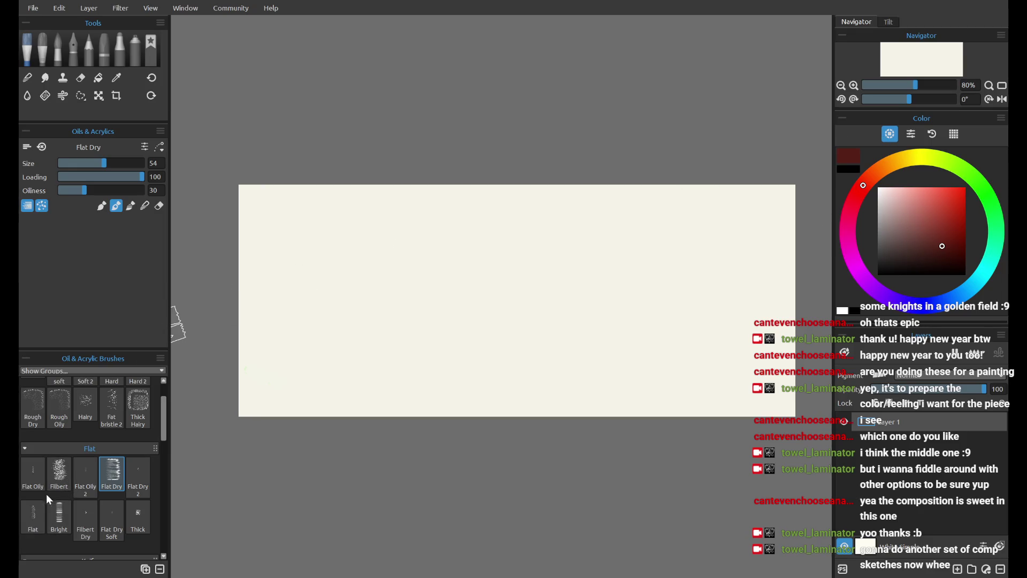
Step: Test the Flat and Flat Oily brushes with dark red strokes, undoing each one
{"action": "left_click", "coordinate": [33, 510]}
{"action": "left_click_drag", "start_coordinate": [395, 320], "coordinate": [404, 384]}
{"action": "key", "text": "ctrl+z"}
{"action": "left_click", "coordinate": [33, 471]}
{"action": "left_click_drag", "start_coordinate": [399, 293], "coordinate": [400, 384]}
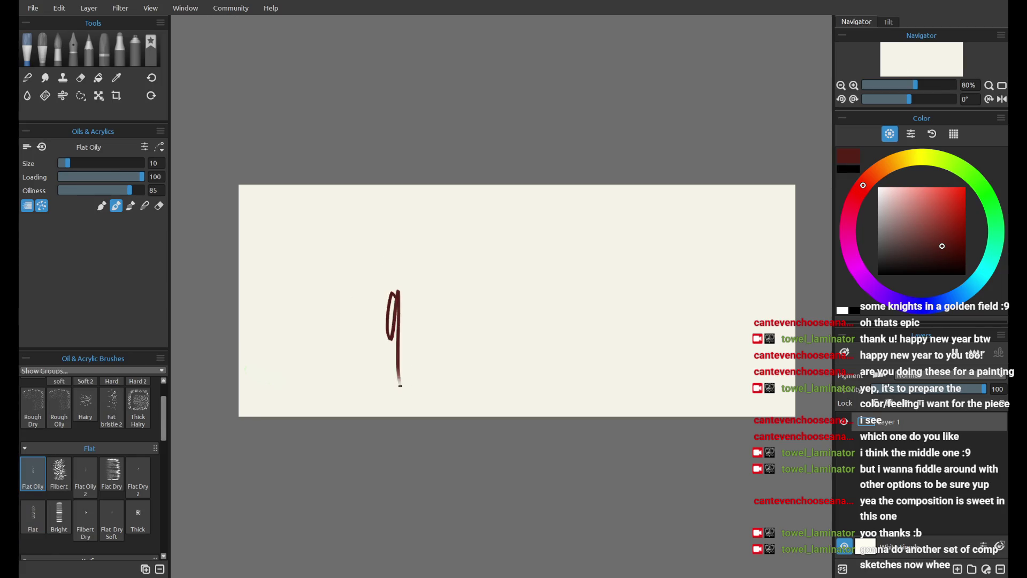
{"action": "key", "text": "ctrl+z"}
{"action": "mouse_move", "coordinate": [369, 297]}
{"action": "left_mouse_down"}
{"action": "mouse_move", "coordinate": [357, 356]}
{"action": "mouse_move", "coordinate": [314, 259]}
{"action": "left_mouse_up"}
{"action": "key", "text": "ctrl+z"}
Step: Try dark red horizontal and vertical strokes on the building, undoing each
{"action": "left_click_drag", "start_coordinate": [572, 237], "coordinate": [640, 231]}
{"action": "key", "text": "ctrl+z"}
{"action": "left_click_drag", "start_coordinate": [566, 185], "coordinate": [567, 261]}
{"action": "key", "text": "ctrl+z"}
{"action": "mouse_move", "coordinate": [586, 187]}
{"action": "left_mouse_down"}
{"action": "mouse_move", "coordinate": [583, 277]}
{"action": "mouse_move", "coordinate": [589, 250]}
{"action": "mouse_move", "coordinate": [649, 251]}
{"action": "left_mouse_up"}
{"action": "key", "text": "ctrl+z"}
Step: Paint a darker base line, roof diagonal, left wall, and a right wall closing the box
{"action": "left_click_drag", "start_coordinate": [578, 249], "coordinate": [685, 246]}
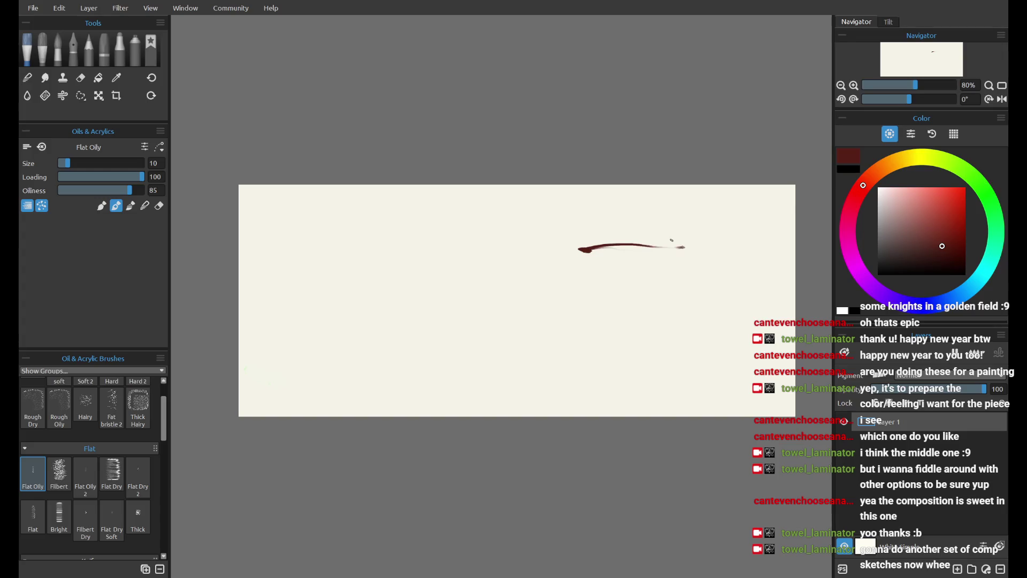
{"action": "mouse_move", "coordinate": [591, 249]}
{"action": "left_mouse_down"}
{"action": "mouse_move", "coordinate": [682, 221]}
{"action": "mouse_move", "coordinate": [682, 247]}
{"action": "left_mouse_up"}
{"action": "mouse_move", "coordinate": [611, 249]}
{"action": "left_mouse_down"}
{"action": "mouse_move", "coordinate": [584, 261]}
{"action": "mouse_move", "coordinate": [586, 311]}
{"action": "mouse_move", "coordinate": [591, 263]}
{"action": "mouse_move", "coordinate": [589, 302]}
{"action": "left_mouse_up"}
{"action": "left_click_drag", "start_coordinate": [583, 260], "coordinate": [585, 312]}
{"action": "mouse_move", "coordinate": [584, 279]}
{"action": "left_mouse_down"}
{"action": "mouse_move", "coordinate": [624, 270]}
{"action": "mouse_move", "coordinate": [636, 296]}
{"action": "mouse_move", "coordinate": [590, 318]}
{"action": "mouse_move", "coordinate": [669, 314]}
{"action": "left_mouse_up"}
{"action": "key", "text": "ctrl+z"}
{"action": "key", "text": "ctrl+z"}
{"action": "key", "text": "ctrl+z"}
{"action": "key", "text": "ctrl+z"}
{"action": "left_click_drag", "start_coordinate": [679, 252], "coordinate": [683, 321]}
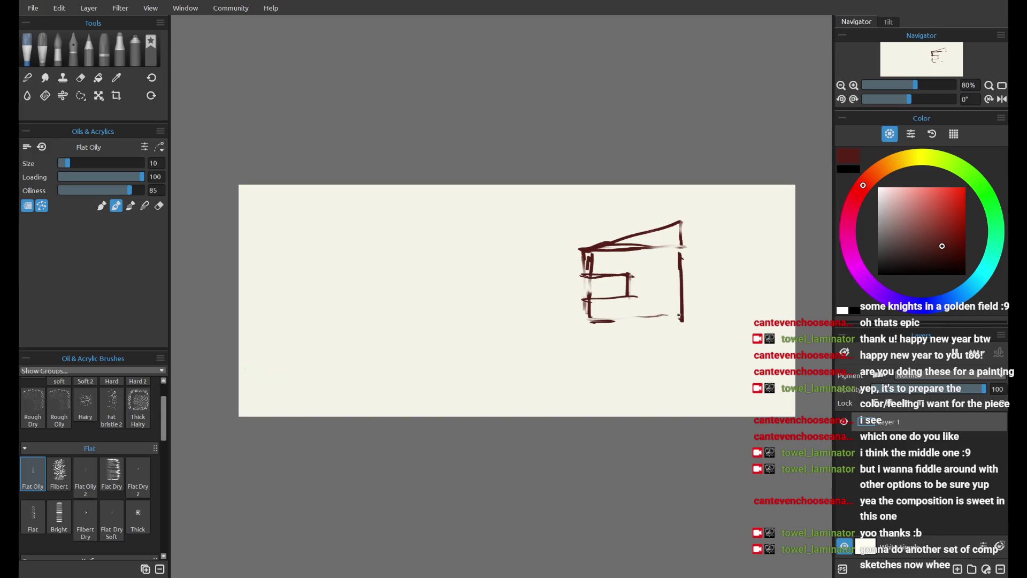
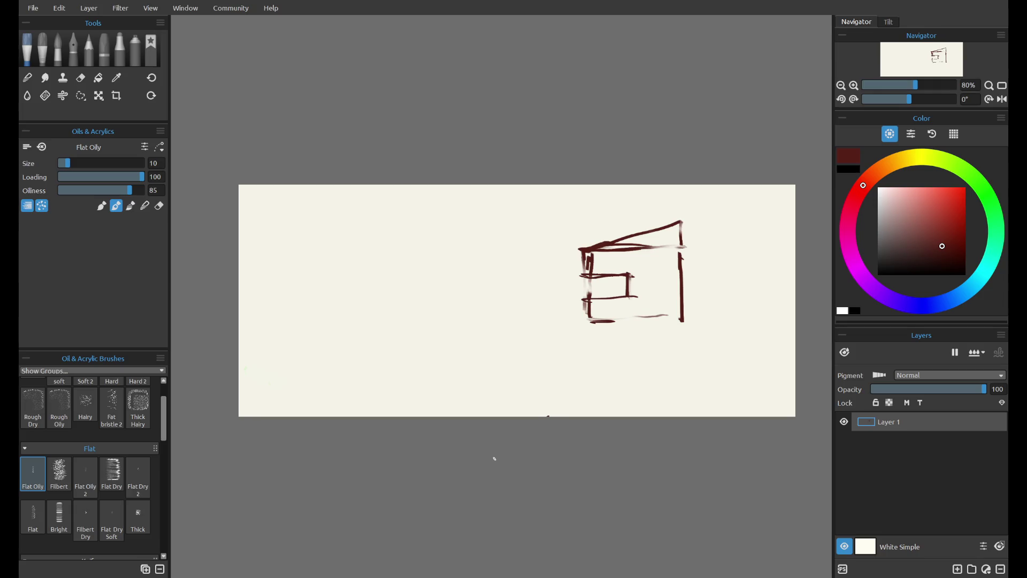
Step: Paint and darken the vertical line down the building's right side, adding strokes at the lower left
{"action": "left_click_drag", "start_coordinate": [529, 416], "coordinate": [587, 368]}
{"action": "left_click_drag", "start_coordinate": [702, 241], "coordinate": [722, 215]}
{"action": "key", "text": "ctrl+z"}
{"action": "key", "text": "ctrl+z"}
{"action": "key", "text": "ctrl+z"}
{"action": "key", "text": "ctrl+shift+z"}
{"action": "left_click_drag", "start_coordinate": [644, 250], "coordinate": [646, 295]}
{"action": "mouse_move", "coordinate": [643, 252]}
{"action": "left_mouse_down"}
{"action": "mouse_move", "coordinate": [644, 282]}
{"action": "mouse_move", "coordinate": [625, 295]}
{"action": "mouse_move", "coordinate": [641, 294]}
{"action": "left_mouse_up"}
{"action": "mouse_move", "coordinate": [640, 248]}
{"action": "left_mouse_down"}
{"action": "mouse_move", "coordinate": [651, 307]}
{"action": "mouse_move", "coordinate": [679, 295]}
{"action": "left_mouse_up"}
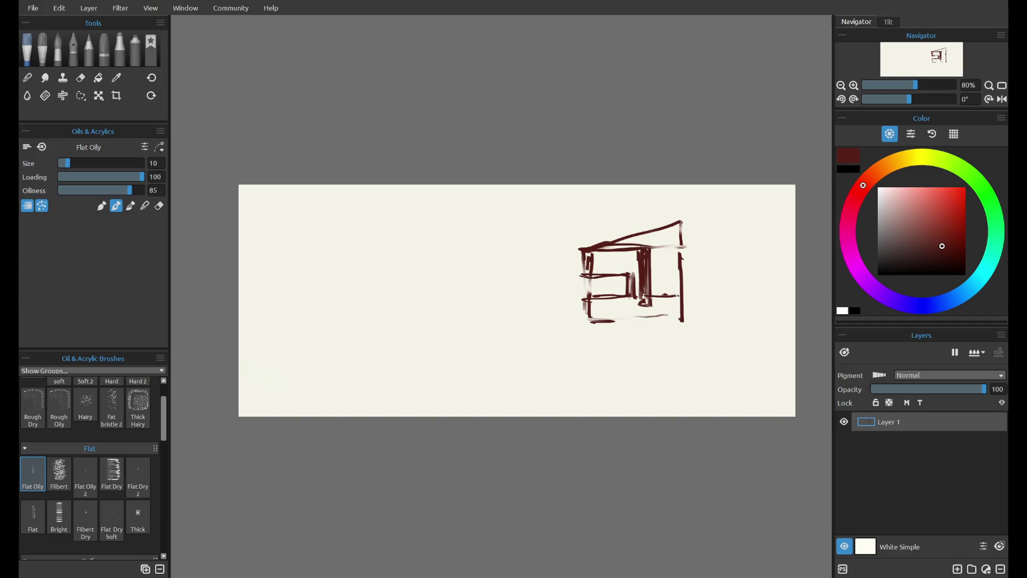
{"action": "left_click_drag", "start_coordinate": [595, 325], "coordinate": [580, 351]}
{"action": "mouse_move", "coordinate": [589, 316]}
{"action": "left_mouse_down"}
{"action": "mouse_move", "coordinate": [587, 346]}
{"action": "mouse_move", "coordinate": [619, 340]}
{"action": "mouse_move", "coordinate": [614, 323]}
{"action": "mouse_move", "coordinate": [627, 328]}
{"action": "mouse_move", "coordinate": [613, 328]}
{"action": "mouse_move", "coordinate": [620, 345]}
{"action": "mouse_move", "coordinate": [605, 348]}
{"action": "mouse_move", "coordinate": [666, 345]}
{"action": "left_mouse_up"}
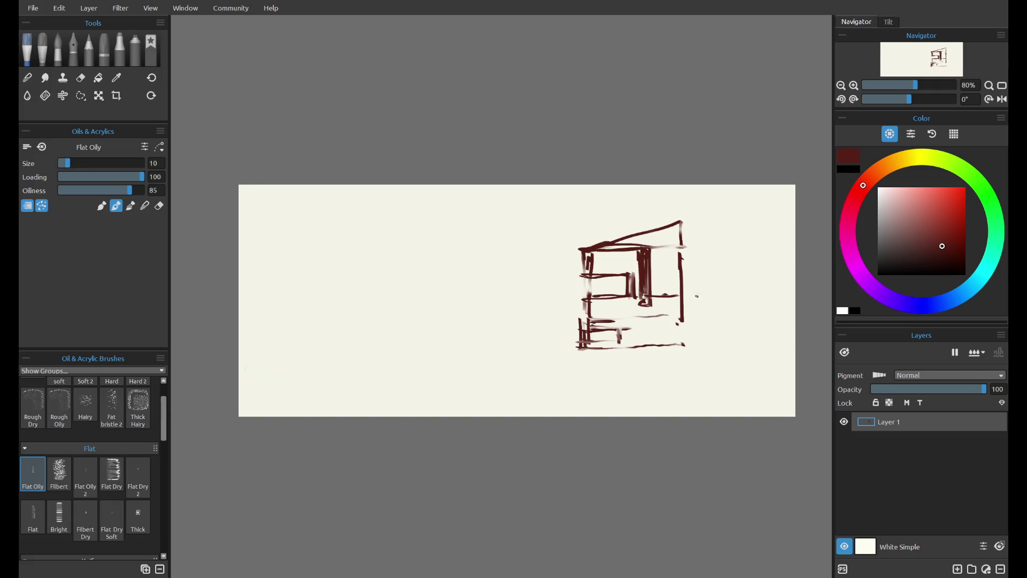
Step: Check the sketch mirrored, then thicken, erase and repaint the building's right vertical line
{"action": "left_click", "coordinate": [1001, 99]}
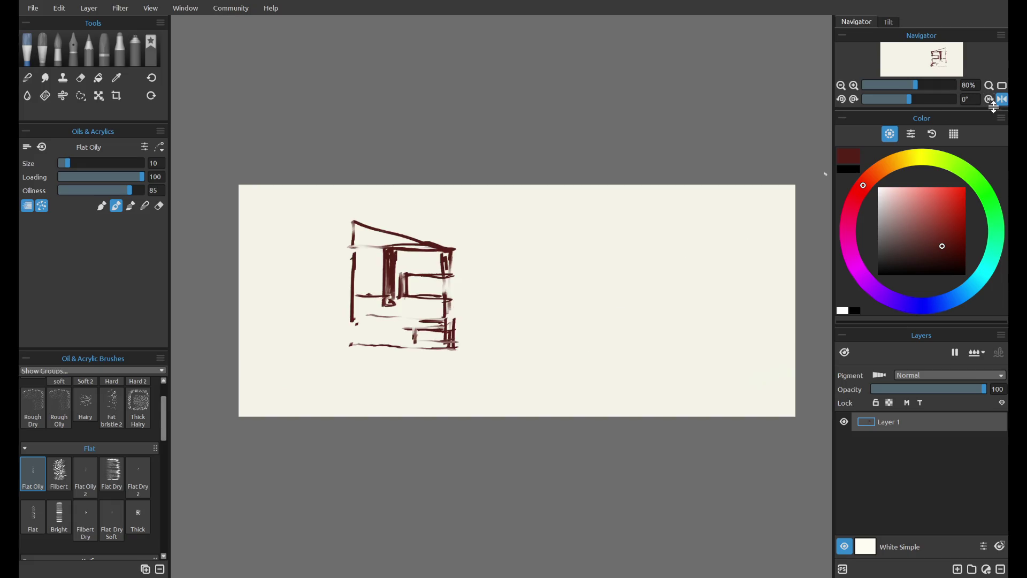
{"action": "left_click", "coordinate": [1001, 99]}
{"action": "left_click_drag", "start_coordinate": [680, 286], "coordinate": [677, 320]}
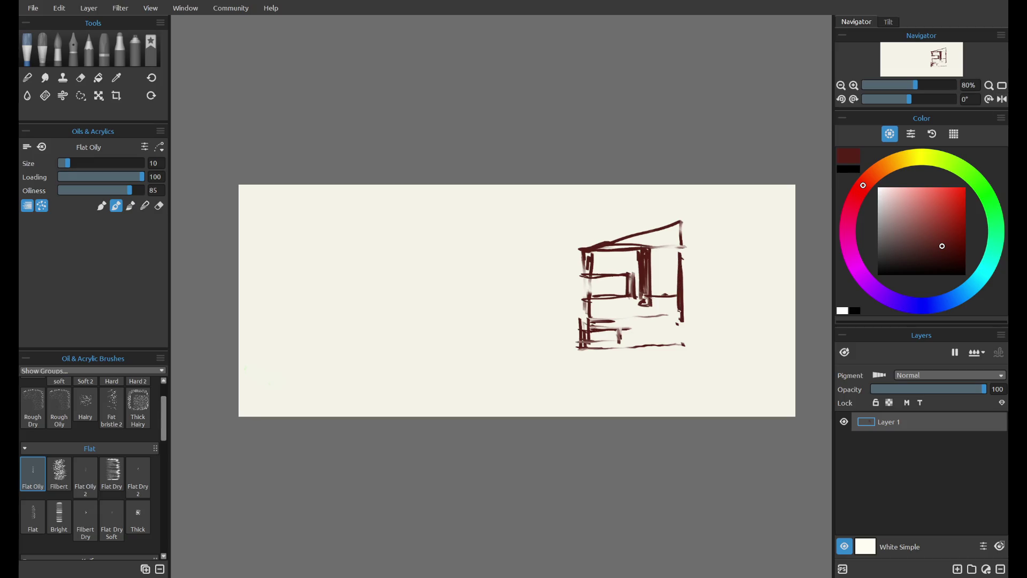
{"action": "key", "text": "e"}
{"action": "left_click_drag", "start_coordinate": [683, 270], "coordinate": [681, 323]}
{"action": "key", "text": "b"}
{"action": "left_click_drag", "start_coordinate": [681, 271], "coordinate": [683, 340]}
{"action": "key", "text": "ctrl+z"}
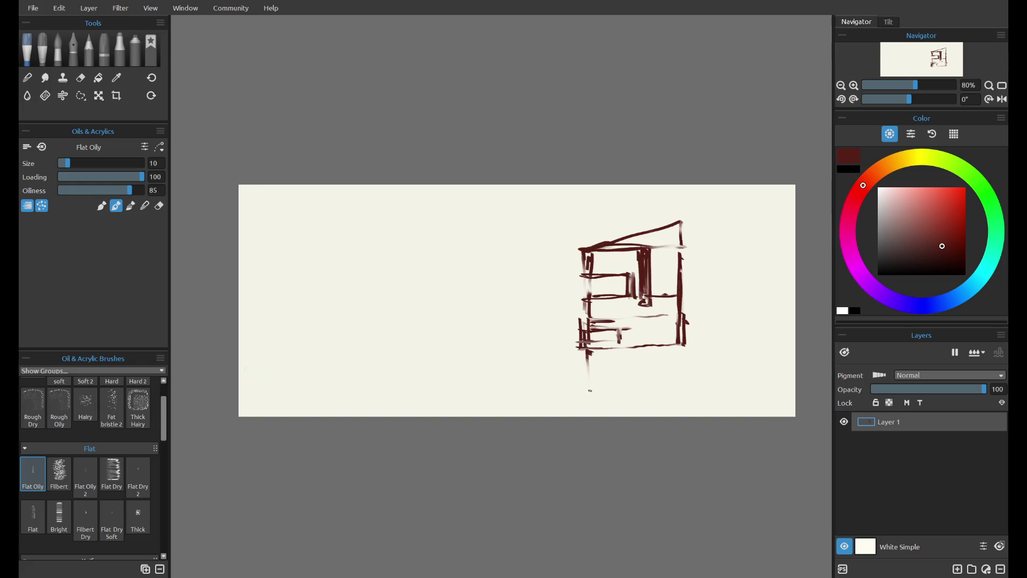
Step: Paint a vertical stroke below the sketch and a horizontal ground line across its base
{"action": "left_click_drag", "start_coordinate": [604, 343], "coordinate": [608, 386]}
{"action": "key", "text": "ctrl+z"}
{"action": "key", "text": "ctrl+z"}
{"action": "left_click_drag", "start_coordinate": [599, 354], "coordinate": [603, 392]}
{"action": "key", "text": "ctrl+z"}
{"action": "left_click_drag", "start_coordinate": [587, 377], "coordinate": [666, 376]}
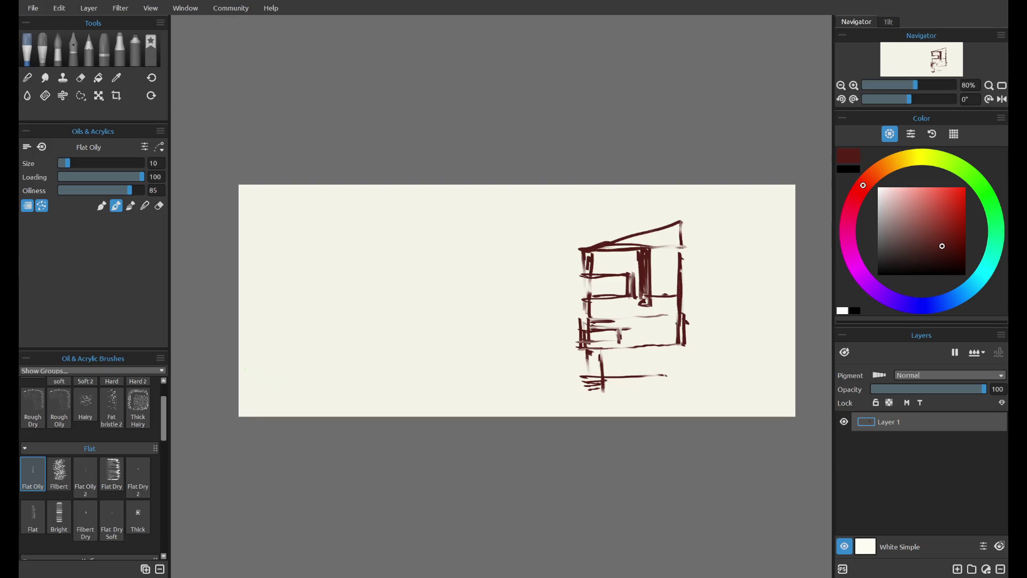
{"action": "left_click_drag", "start_coordinate": [604, 385], "coordinate": [677, 382]}
{"action": "key", "text": "ctrl+z"}
{"action": "key", "text": "ctrl+z"}
Step: Draw the lower box's edges with a vertical line inside and vertical strokes on both sides
{"action": "mouse_move", "coordinate": [675, 341]}
{"action": "left_mouse_down"}
{"action": "mouse_move", "coordinate": [674, 384]}
{"action": "mouse_move", "coordinate": [679, 368]}
{"action": "left_mouse_up"}
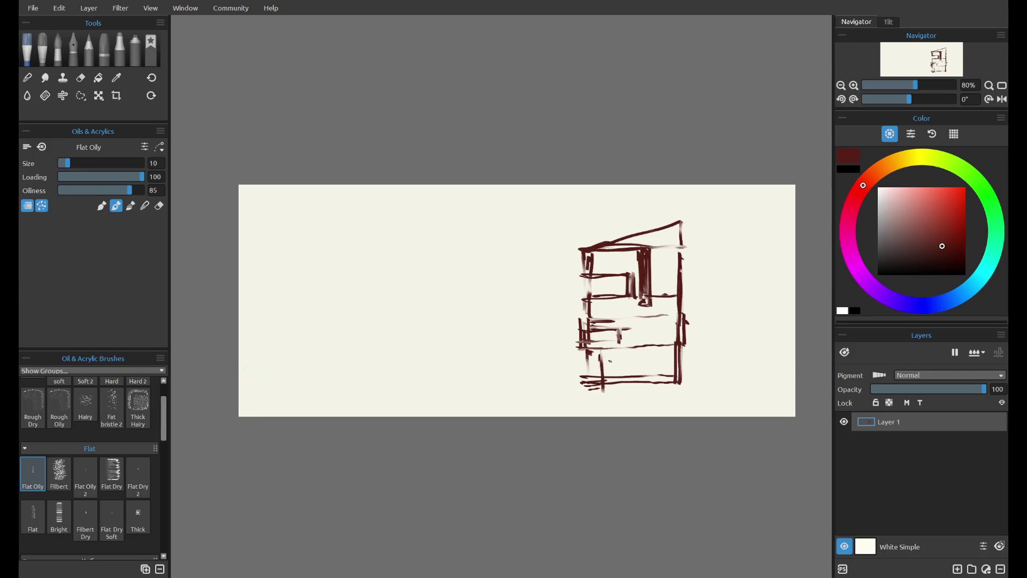
{"action": "mouse_move", "coordinate": [603, 349]}
{"action": "left_mouse_down"}
{"action": "mouse_move", "coordinate": [603, 383]}
{"action": "mouse_move", "coordinate": [639, 358]}
{"action": "mouse_move", "coordinate": [641, 381]}
{"action": "left_mouse_up"}
{"action": "key", "text": "ctrl+z"}
{"action": "mouse_move", "coordinate": [637, 346]}
{"action": "left_mouse_down"}
{"action": "mouse_move", "coordinate": [647, 408]}
{"action": "mouse_move", "coordinate": [657, 392]}
{"action": "left_mouse_up"}
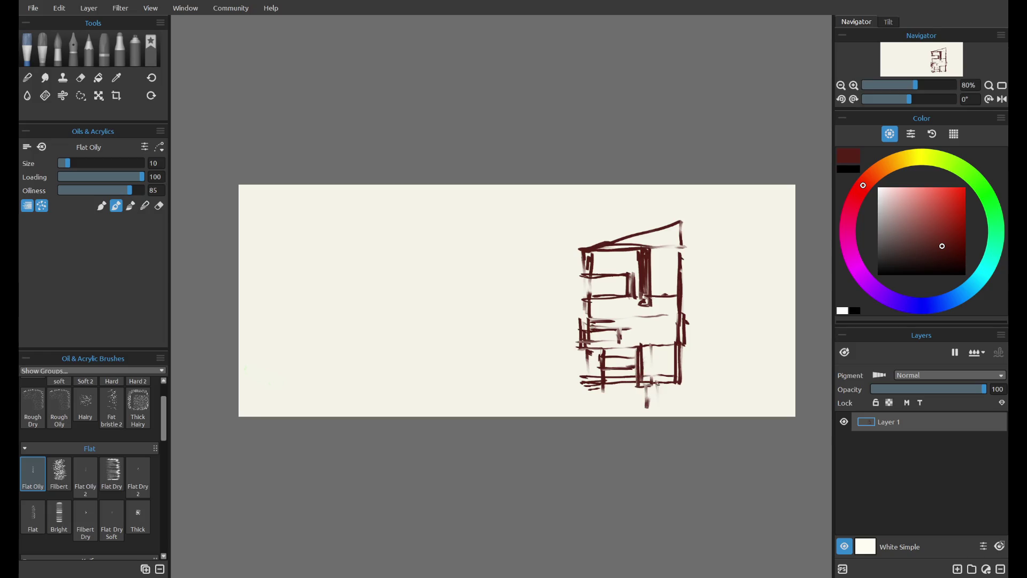
{"action": "left_click_drag", "start_coordinate": [586, 375], "coordinate": [585, 406]}
{"action": "mouse_move", "coordinate": [673, 376]}
{"action": "left_mouse_down"}
{"action": "mouse_move", "coordinate": [673, 402]}
{"action": "mouse_move", "coordinate": [711, 400]}
{"action": "left_mouse_up"}
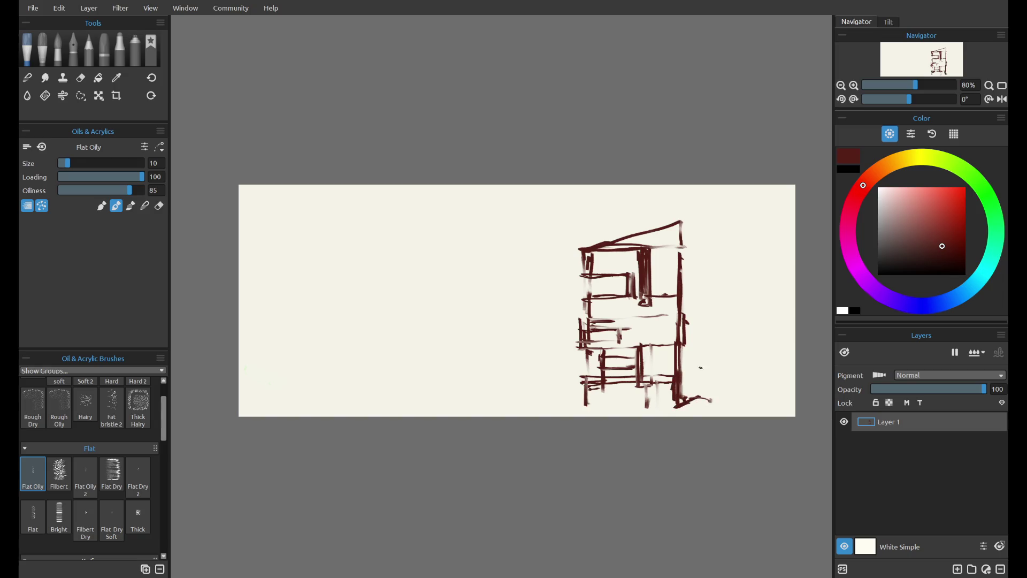
{"action": "left_click", "coordinate": [116, 95]}
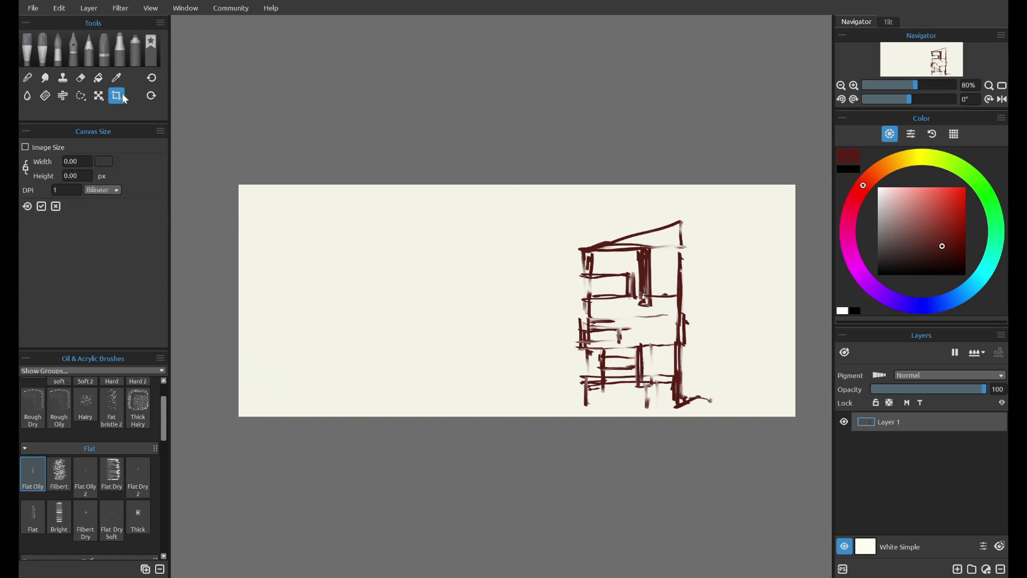
Step: Drag the crop box's bottom-right corner out to 12.820 × 5.260 in and confirm
{"action": "mouse_move", "coordinate": [543, 188]}
{"action": "left_mouse_down"}
{"action": "mouse_move", "coordinate": [629, 273]}
{"action": "mouse_move", "coordinate": [615, 238]}
{"action": "mouse_move", "coordinate": [568, 204]}
{"action": "left_mouse_up"}
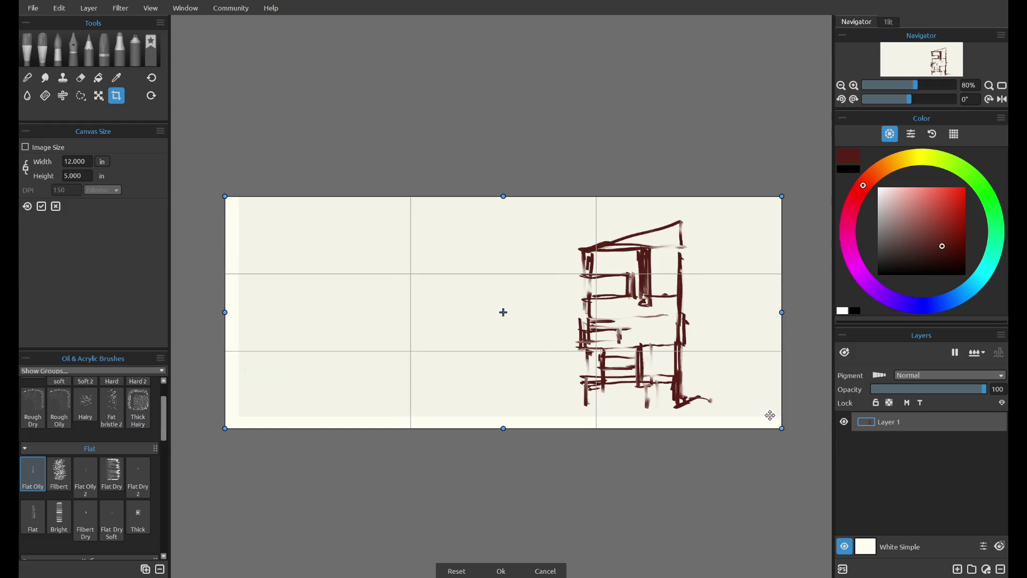
{"action": "left_click_drag", "start_coordinate": [770, 415], "coordinate": [759, 412]}
{"action": "mouse_move", "coordinate": [796, 443]}
{"action": "left_mouse_down"}
{"action": "mouse_move", "coordinate": [831, 448]}
{"action": "mouse_move", "coordinate": [782, 410]}
{"action": "left_mouse_up"}
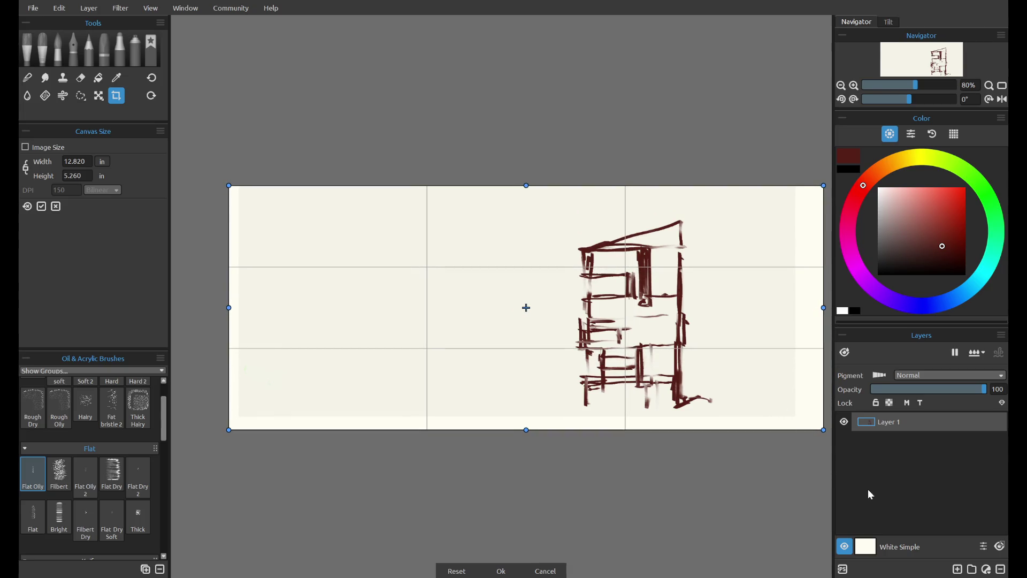
{"action": "key", "text": "Return"}
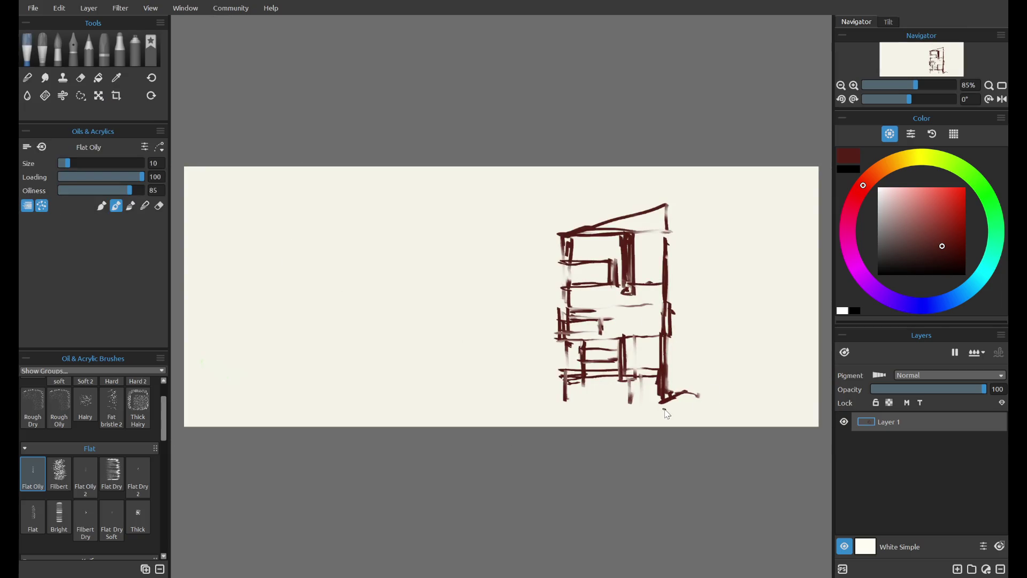
Step: Paint a hooked shape right of the building's base, undoing and erasing stray strokes around it
{"action": "mouse_move", "coordinate": [650, 376]}
{"action": "left_mouse_down"}
{"action": "mouse_move", "coordinate": [631, 394]}
{"action": "mouse_move", "coordinate": [642, 401]}
{"action": "mouse_move", "coordinate": [615, 402]}
{"action": "mouse_move", "coordinate": [680, 400]}
{"action": "left_mouse_up"}
{"action": "key", "text": "ctrl+z"}
{"action": "key", "text": "ctrl+z"}
{"action": "key", "text": "ctrl+z"}
{"action": "key", "text": "ctrl+z"}
{"action": "key", "text": "ctrl+z"}
{"action": "key", "text": "ctrl+z"}
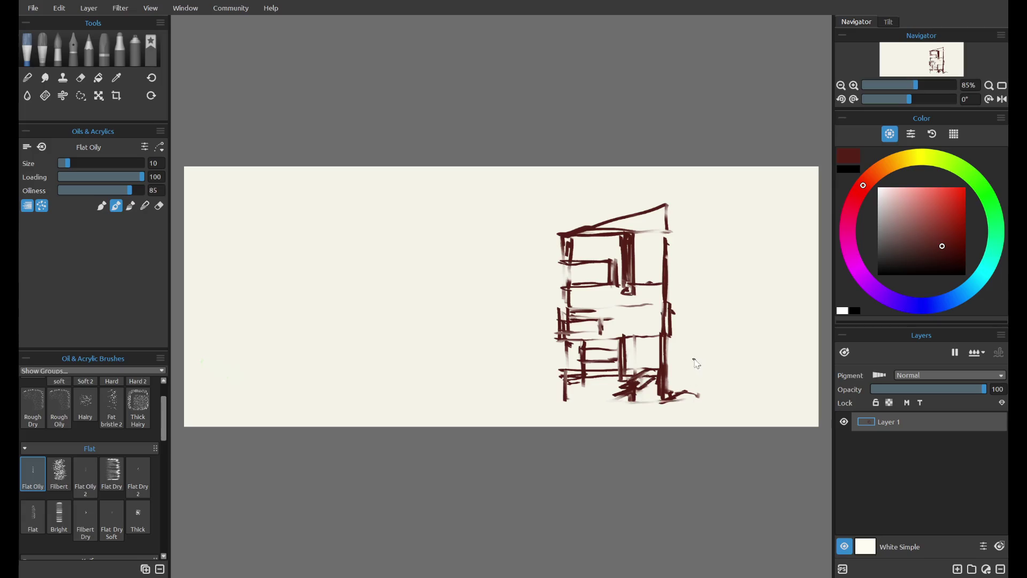
{"action": "mouse_move", "coordinate": [675, 364]}
{"action": "left_mouse_down"}
{"action": "mouse_move", "coordinate": [705, 342]}
{"action": "mouse_move", "coordinate": [703, 360]}
{"action": "mouse_move", "coordinate": [707, 345]}
{"action": "mouse_move", "coordinate": [705, 374]}
{"action": "mouse_move", "coordinate": [695, 343]}
{"action": "mouse_move", "coordinate": [679, 371]}
{"action": "mouse_move", "coordinate": [692, 353]}
{"action": "mouse_move", "coordinate": [687, 381]}
{"action": "mouse_move", "coordinate": [693, 345]}
{"action": "mouse_move", "coordinate": [703, 385]}
{"action": "mouse_move", "coordinate": [688, 400]}
{"action": "left_mouse_up"}
{"action": "key", "text": "ctrl+z"}
{"action": "key", "text": "ctrl+z"}
{"action": "key", "text": "ctrl+z"}
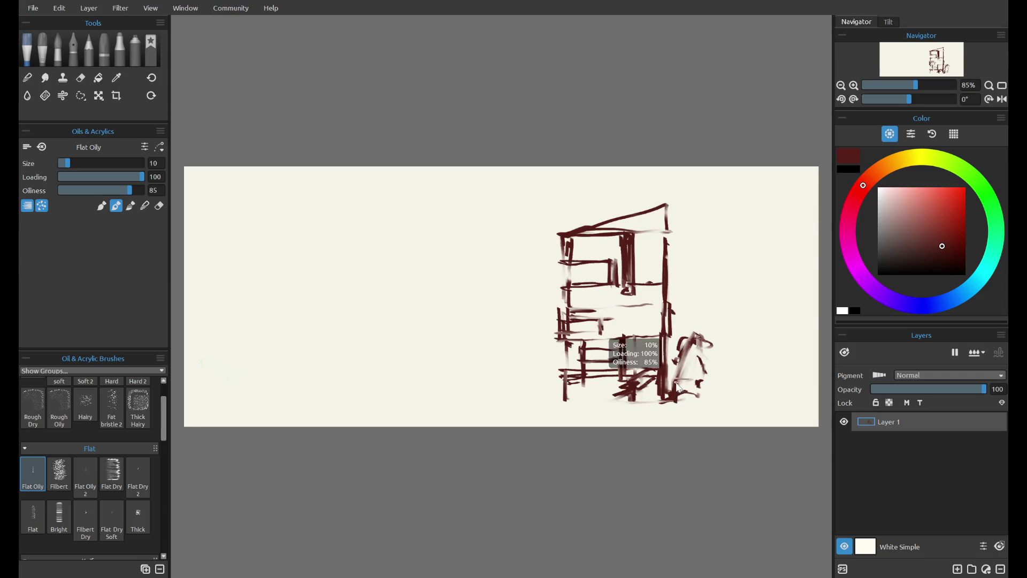
{"action": "key", "text": "e"}
{"action": "mouse_move", "coordinate": [674, 382]}
{"action": "left_mouse_down"}
{"action": "mouse_move", "coordinate": [669, 396]}
{"action": "mouse_move", "coordinate": [699, 401]}
{"action": "mouse_move", "coordinate": [657, 413]}
{"action": "mouse_move", "coordinate": [693, 410]}
{"action": "mouse_move", "coordinate": [664, 396]}
{"action": "mouse_move", "coordinate": [695, 382]}
{"action": "mouse_move", "coordinate": [681, 415]}
{"action": "mouse_move", "coordinate": [667, 408]}
{"action": "mouse_move", "coordinate": [695, 414]}
{"action": "mouse_move", "coordinate": [658, 415]}
{"action": "mouse_move", "coordinate": [716, 418]}
{"action": "left_mouse_up"}
{"action": "key", "text": "o"}
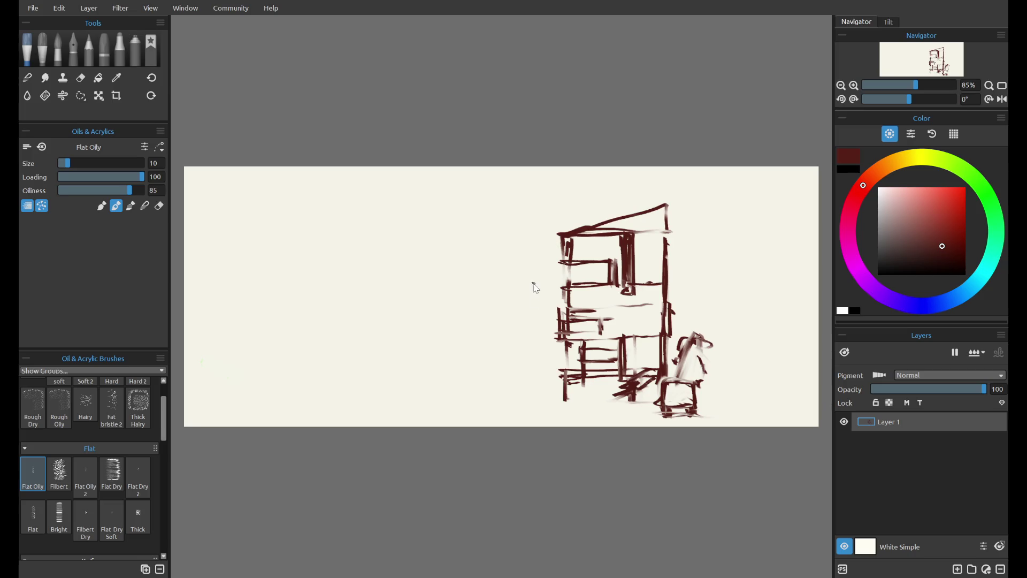
{"action": "left_click_drag", "start_coordinate": [539, 424], "coordinate": [577, 410]}
{"action": "key", "text": "ctrl+z"}
Step: Try vertical strokes and short marks along the building's left edge, undoing the misplaced ones
{"action": "left_click_drag", "start_coordinate": [516, 332], "coordinate": [509, 338]}
{"action": "left_click_drag", "start_coordinate": [554, 295], "coordinate": [547, 389]}
{"action": "key", "text": "ctrl+z"}
{"action": "key", "text": "ctrl+z"}
{"action": "left_click_drag", "start_coordinate": [549, 300], "coordinate": [553, 389]}
{"action": "key", "text": "ctrl+z"}
{"action": "left_click_drag", "start_coordinate": [551, 324], "coordinate": [559, 374]}
{"action": "key", "text": "ctrl+z"}
{"action": "key", "text": "ctrl+z"}
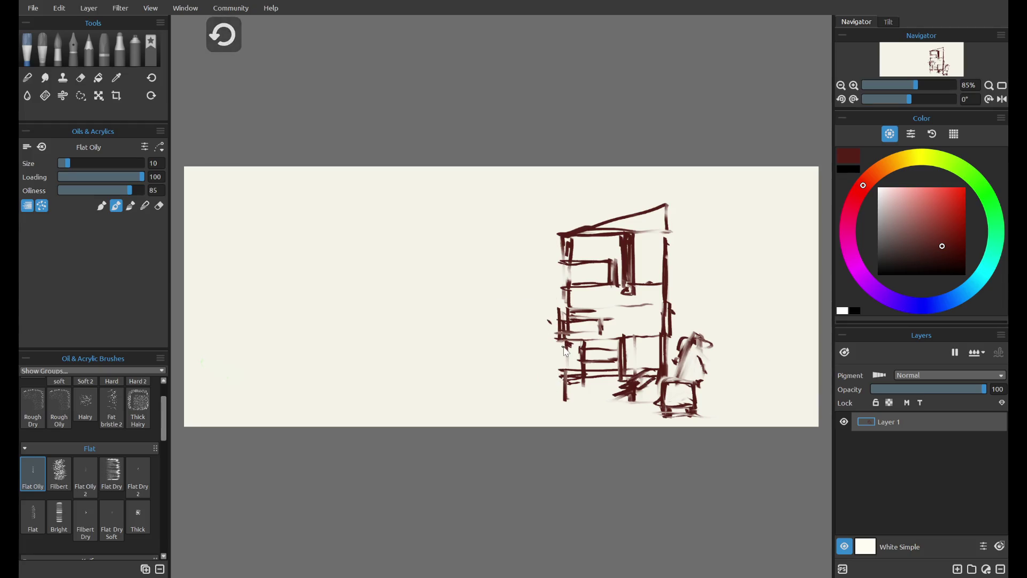
{"action": "left_click_drag", "start_coordinate": [560, 316], "coordinate": [562, 332]}
{"action": "key", "text": "e"}
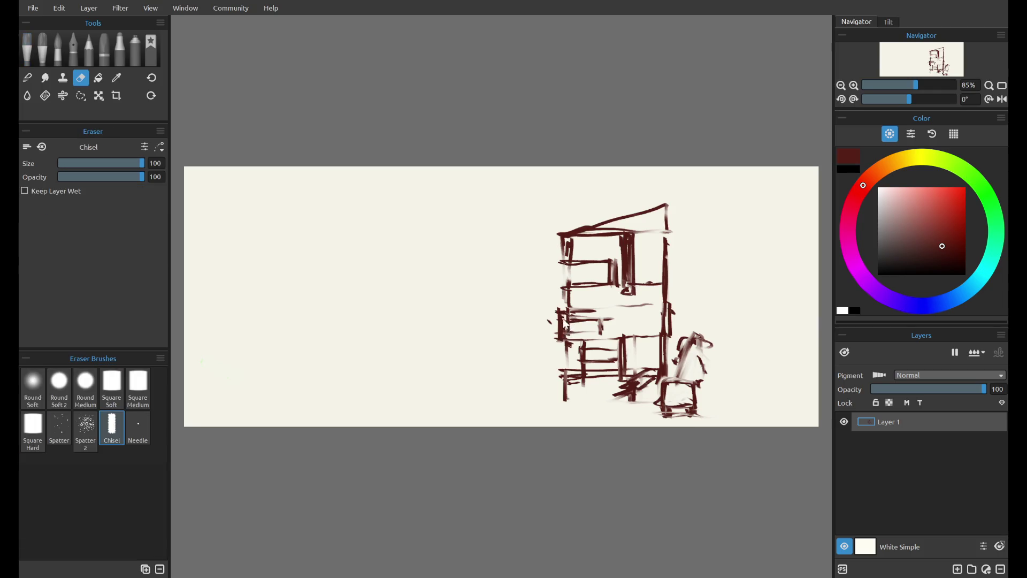
{"action": "key", "text": "e"}
{"action": "key", "text": "ctrl+z"}
Step: Paint the horizontal beam left of the building with a diagonal brace and stroke beneath it
{"action": "key", "text": "ctrl+z"}
{"action": "mouse_move", "coordinate": [566, 275]}
{"action": "left_mouse_down"}
{"action": "mouse_move", "coordinate": [481, 288]}
{"action": "mouse_move", "coordinate": [507, 284]}
{"action": "mouse_move", "coordinate": [505, 305]}
{"action": "mouse_move", "coordinate": [514, 300]}
{"action": "mouse_move", "coordinate": [484, 292]}
{"action": "mouse_move", "coordinate": [505, 302]}
{"action": "mouse_move", "coordinate": [564, 275]}
{"action": "mouse_move", "coordinate": [548, 302]}
{"action": "mouse_move", "coordinate": [530, 286]}
{"action": "mouse_move", "coordinate": [554, 305]}
{"action": "left_mouse_up"}
{"action": "key", "text": "ctrl+z"}
{"action": "key", "text": "e"}
{"action": "key", "text": "b"}
{"action": "key", "text": "ctrl+z"}
{"action": "key", "text": "ctrl+z"}
{"action": "key", "text": "ctrl+z"}
{"action": "left_click_drag", "start_coordinate": [500, 275], "coordinate": [558, 281]}
{"action": "key", "text": "ctrl+z"}
{"action": "left_click_drag", "start_coordinate": [498, 305], "coordinate": [557, 303]}
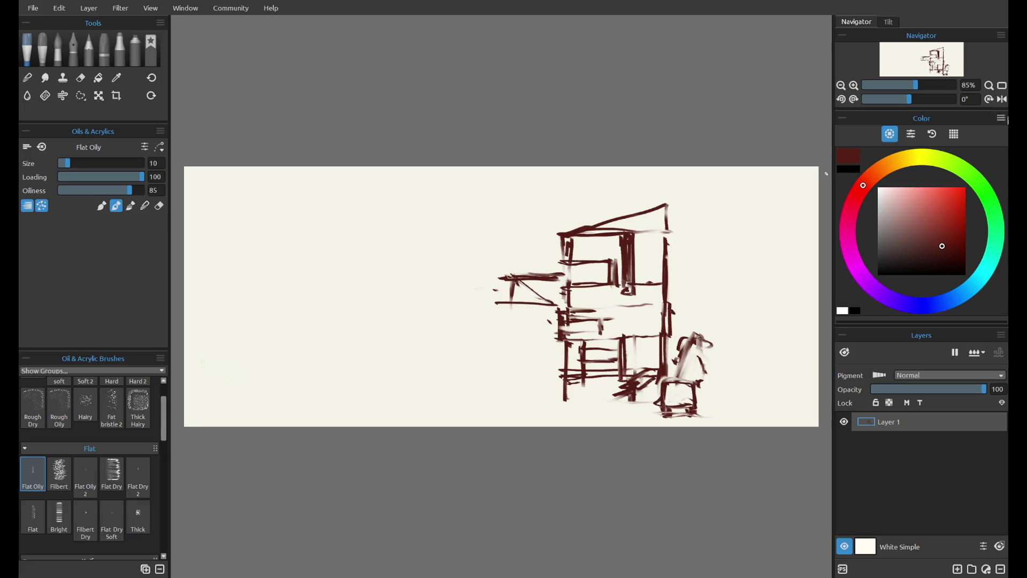
Step: Flip the view horizontally to check the overhang, toggling the last strokes with undo and redo
{"action": "left_click", "coordinate": [1002, 99]}
{"action": "key", "text": "e"}
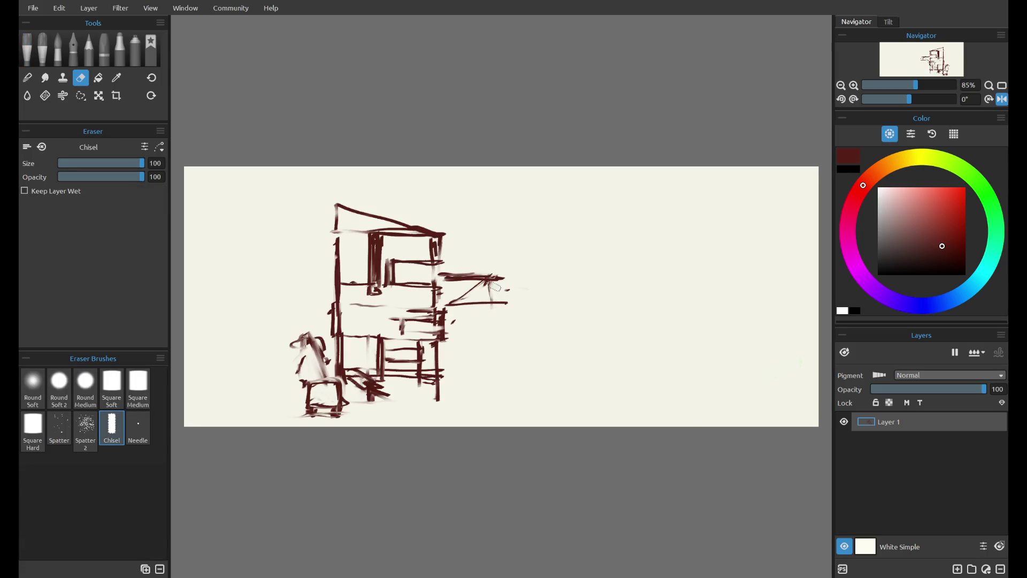
{"action": "key", "text": "o"}
{"action": "key", "text": "ctrl+z"}
{"action": "key", "text": "ctrl+y"}
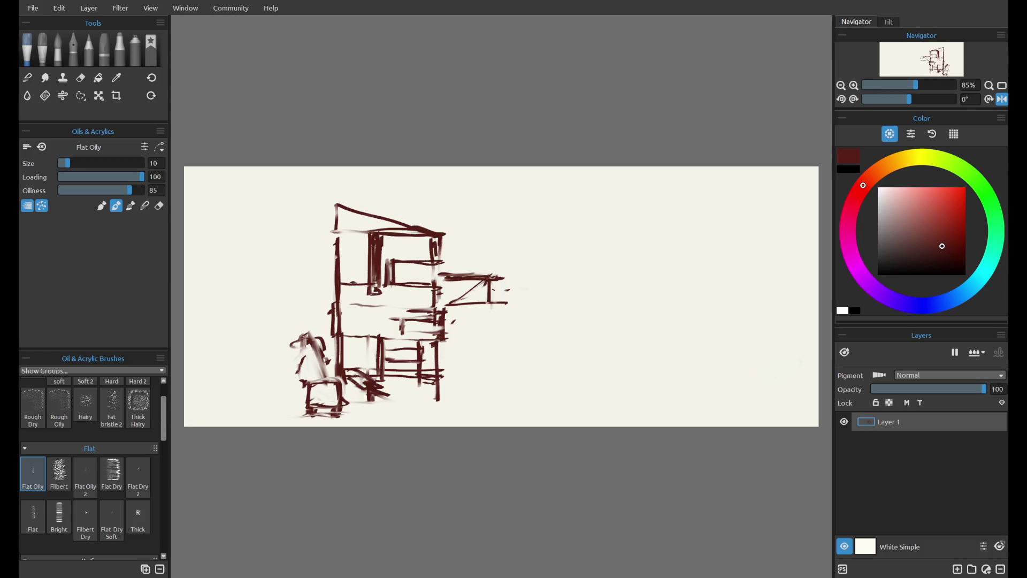
{"action": "key", "text": "ctrl+z"}
{"action": "key", "text": "ctrl+y"}
{"action": "left_click", "coordinate": [1001, 101]}
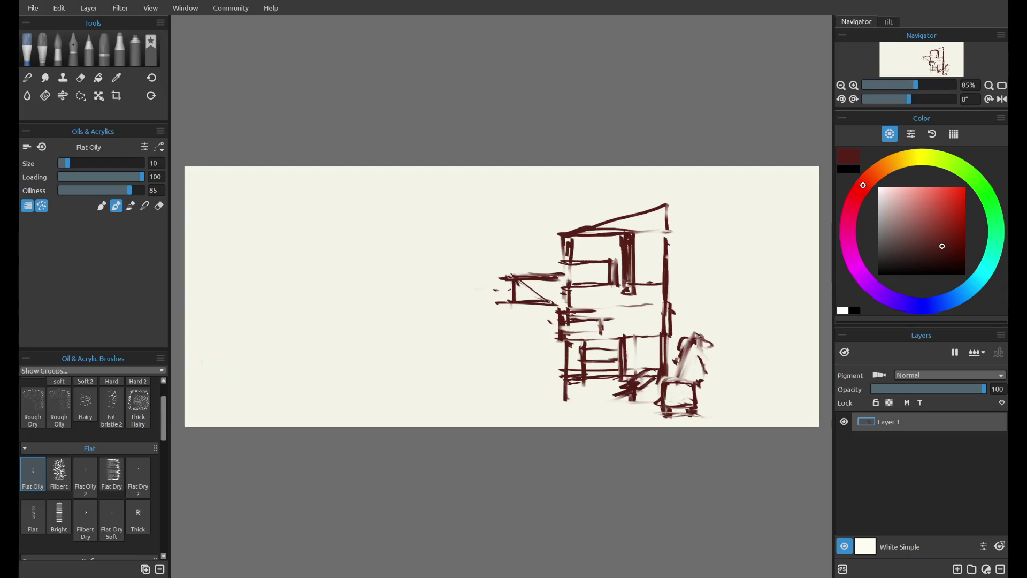
Step: Paint and thicken a long vertical pole left of the building, erasing stray bits nearby
{"action": "left_click_drag", "start_coordinate": [496, 303], "coordinate": [493, 366]}
{"action": "left_click_drag", "start_coordinate": [496, 304], "coordinate": [493, 395]}
{"action": "mouse_move", "coordinate": [509, 293]}
{"action": "left_mouse_down"}
{"action": "mouse_move", "coordinate": [514, 284]}
{"action": "mouse_move", "coordinate": [503, 270]}
{"action": "left_mouse_up"}
{"action": "key", "text": "e"}
{"action": "left_click_drag", "start_coordinate": [497, 322], "coordinate": [497, 384]}
{"action": "left_click_drag", "start_coordinate": [495, 303], "coordinate": [490, 406]}
{"action": "key", "text": "ctrl+z"}
{"action": "left_click_drag", "start_coordinate": [497, 358], "coordinate": [498, 398]}
{"action": "left_click_drag", "start_coordinate": [494, 306], "coordinate": [496, 401]}
{"action": "key", "text": "e"}
{"action": "mouse_move", "coordinate": [561, 342]}
{"action": "left_mouse_down"}
{"action": "mouse_move", "coordinate": [563, 400]}
{"action": "mouse_move", "coordinate": [568, 375]}
{"action": "mouse_move", "coordinate": [567, 390]}
{"action": "left_mouse_up"}
{"action": "key", "text": "e"}
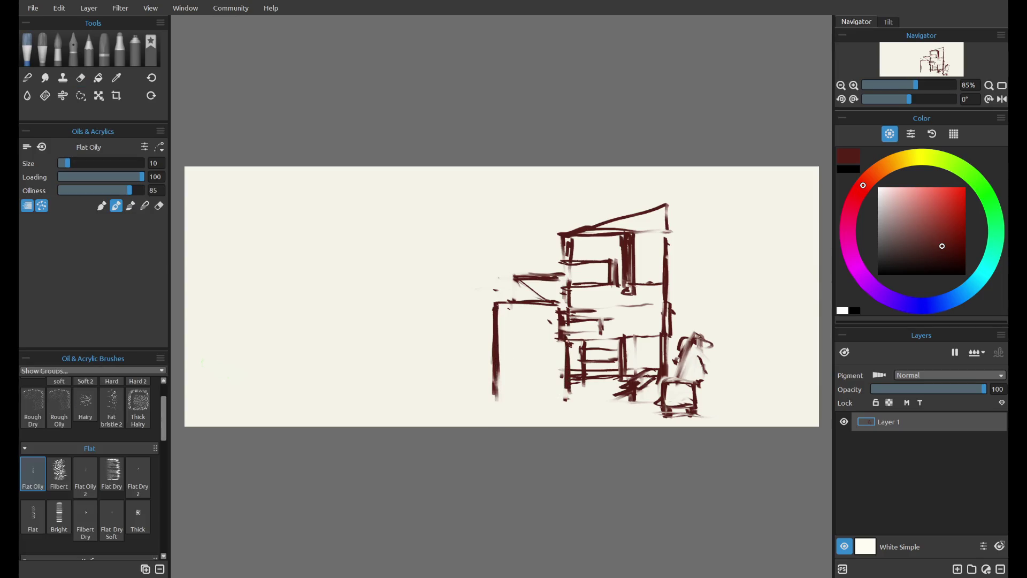
Step: Draw the bottom line under the left box, trying and undoing short strokes left of the sketch
{"action": "left_click_drag", "start_coordinate": [496, 393], "coordinate": [565, 387]}
{"action": "key", "text": "ctrl+z"}
{"action": "key", "text": "ctrl+z"}
{"action": "mouse_move", "coordinate": [489, 381]}
{"action": "left_mouse_down"}
{"action": "mouse_move", "coordinate": [563, 380]}
{"action": "mouse_move", "coordinate": [484, 385]}
{"action": "mouse_move", "coordinate": [497, 399]}
{"action": "left_mouse_up"}
{"action": "key", "text": "e"}
{"action": "key", "text": "b"}
{"action": "left_click_drag", "start_coordinate": [495, 339], "coordinate": [470, 337]}
{"action": "key", "text": "ctrl+z"}
{"action": "left_click_drag", "start_coordinate": [465, 285], "coordinate": [414, 313]}
{"action": "key", "text": "ctrl+z"}
{"action": "left_click_drag", "start_coordinate": [476, 284], "coordinate": [426, 312]}
{"action": "key", "text": "ctrl+z"}
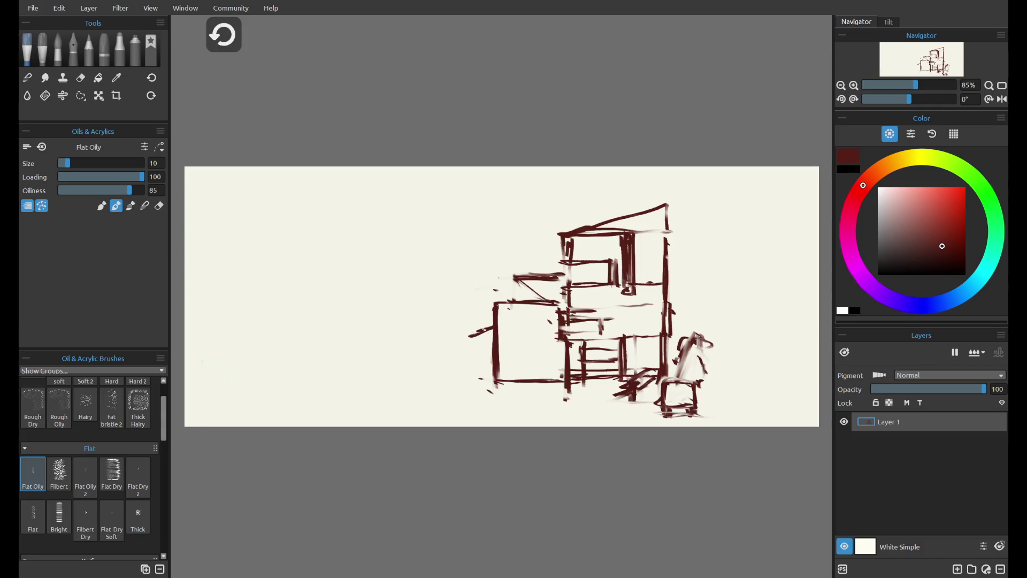
{"action": "key", "text": "ctrl+z"}
Step: Add the left box's corner and vertical wall lines and strengthen its bottom line
{"action": "mouse_move", "coordinate": [493, 325]}
{"action": "left_mouse_down"}
{"action": "mouse_move", "coordinate": [464, 325]}
{"action": "mouse_move", "coordinate": [485, 337]}
{"action": "mouse_move", "coordinate": [492, 374]}
{"action": "left_mouse_up"}
{"action": "mouse_move", "coordinate": [499, 323]}
{"action": "left_mouse_down"}
{"action": "mouse_move", "coordinate": [518, 323]}
{"action": "mouse_move", "coordinate": [510, 390]}
{"action": "mouse_move", "coordinate": [513, 379]}
{"action": "left_mouse_up"}
{"action": "left_click_drag", "start_coordinate": [512, 378], "coordinate": [483, 378]}
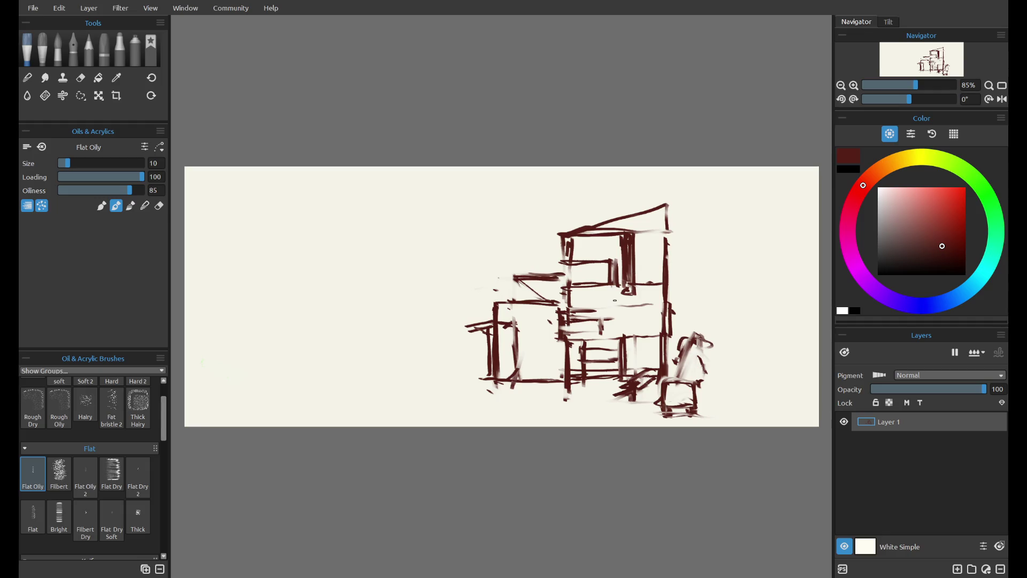
{"action": "key", "text": "ctrl+z"}
{"action": "key", "text": "ctrl+z"}
{"action": "key", "text": "ctrl+z"}
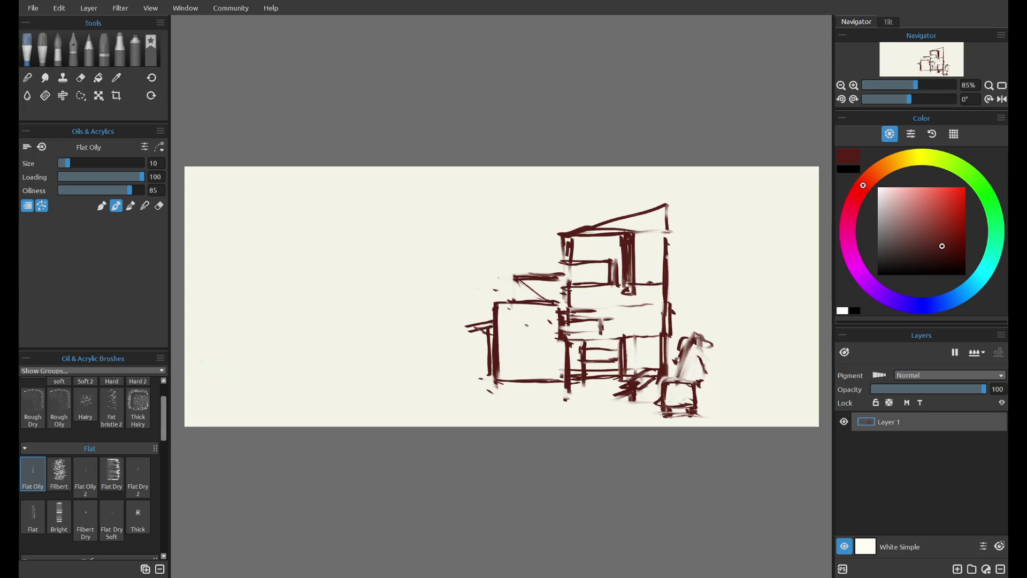
{"action": "mouse_move", "coordinate": [517, 324]}
{"action": "left_mouse_down"}
{"action": "mouse_move", "coordinate": [559, 323]}
{"action": "mouse_move", "coordinate": [562, 347]}
{"action": "left_mouse_up"}
{"action": "key", "text": "ctrl+z"}
{"action": "key", "text": "ctrl+z"}
Step: Densely hatch the small structure at the lower right, then zoom out to see the canvas
{"action": "mouse_move", "coordinate": [676, 348]}
{"action": "left_mouse_down"}
{"action": "mouse_move", "coordinate": [671, 368]}
{"action": "mouse_move", "coordinate": [691, 336]}
{"action": "mouse_move", "coordinate": [698, 353]}
{"action": "left_mouse_up"}
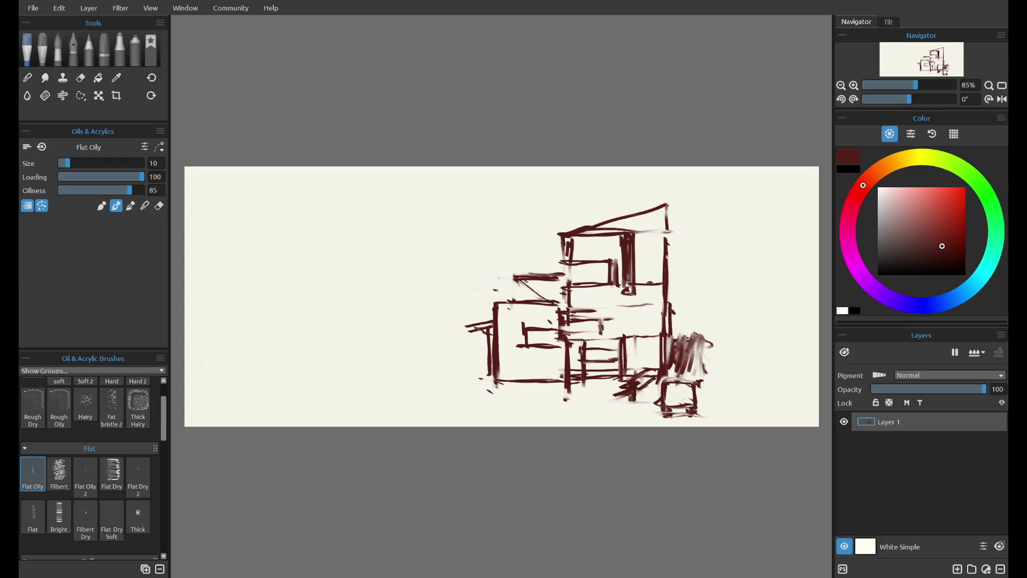
{"action": "key", "text": "ctrl+z"}
{"action": "key", "text": "ctrl+minus"}
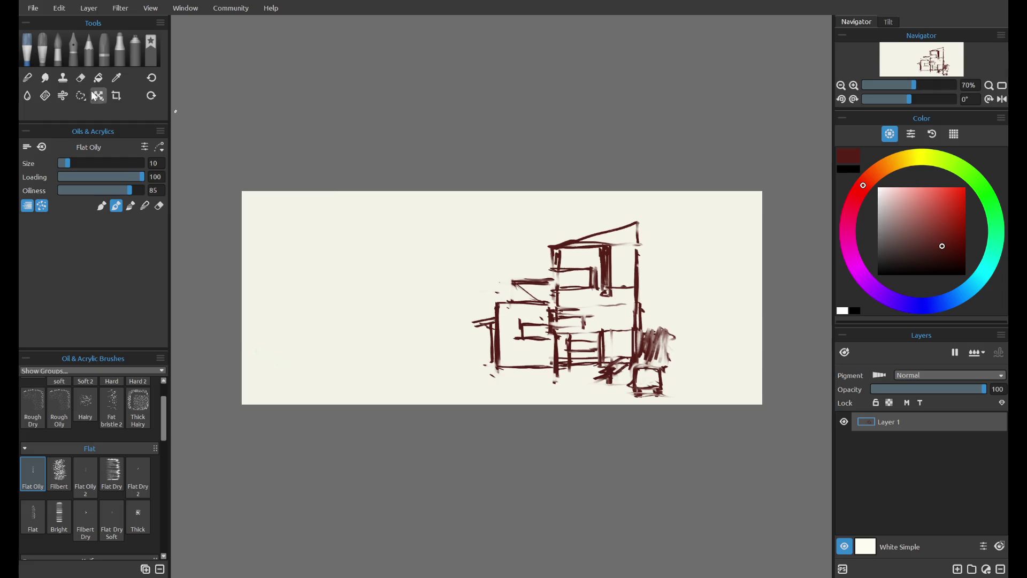
Step: Pull the crop box in from the right, left and bottom to 10.253 × 5.193 in and apply it
{"action": "left_click", "coordinate": [116, 96]}
{"action": "mouse_move", "coordinate": [754, 300]}
{"action": "left_mouse_down"}
{"action": "mouse_move", "coordinate": [678, 302]}
{"action": "mouse_move", "coordinate": [721, 305]}
{"action": "left_mouse_up"}
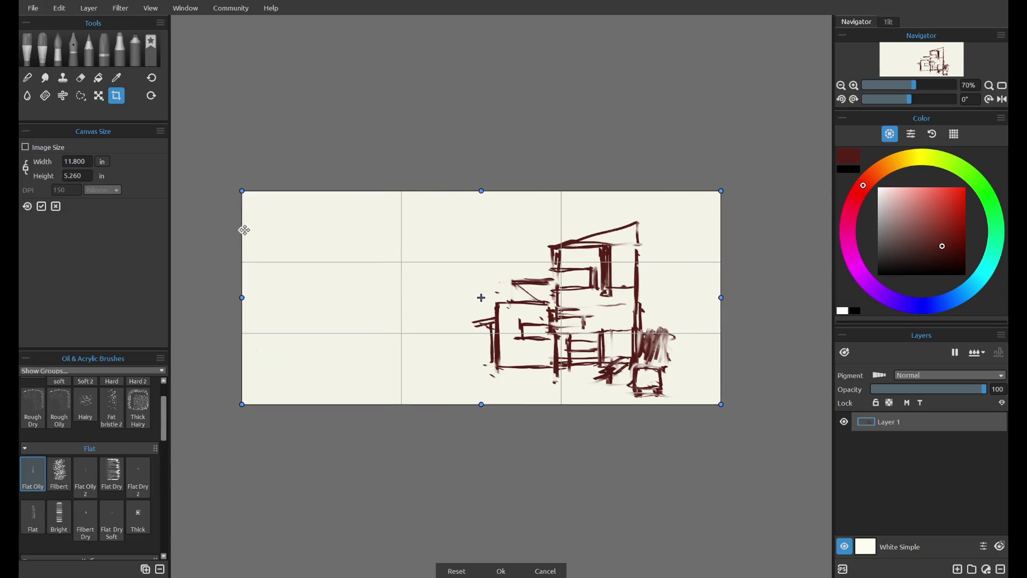
{"action": "left_click_drag", "start_coordinate": [242, 297], "coordinate": [305, 298]}
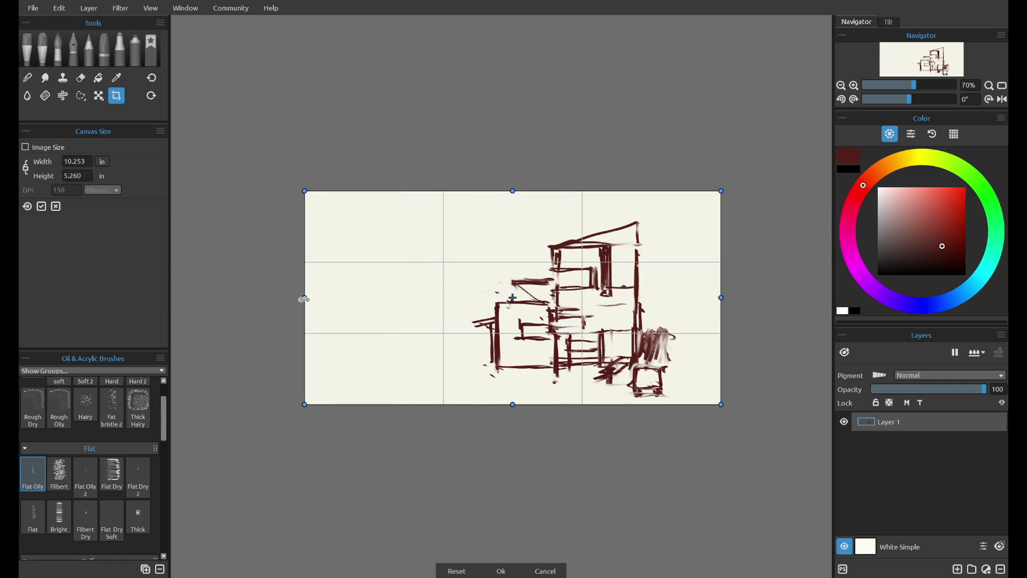
{"action": "mouse_move", "coordinate": [516, 405]}
{"action": "left_mouse_down"}
{"action": "mouse_move", "coordinate": [515, 381]}
{"action": "mouse_move", "coordinate": [512, 413]}
{"action": "mouse_move", "coordinate": [510, 401]}
{"action": "left_mouse_up"}
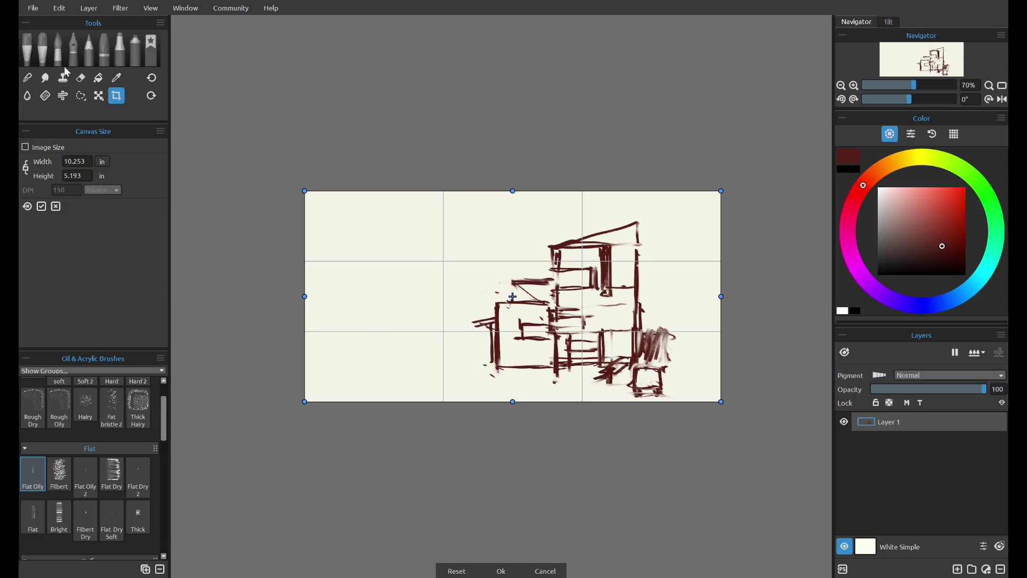
{"action": "left_click", "coordinate": [27, 49]}
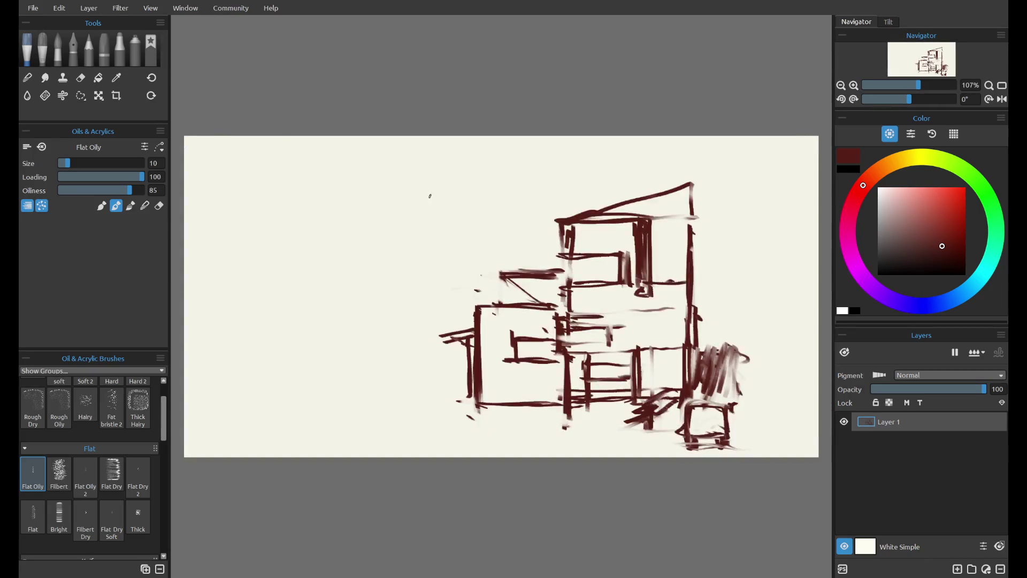
Step: Thicken the lower box's left wall with a stroke running left, and discard a trial diagonal stroke
{"action": "scroll", "coordinate": [452, 181], "scroll_direction": "down", "scroll_amount": 2}
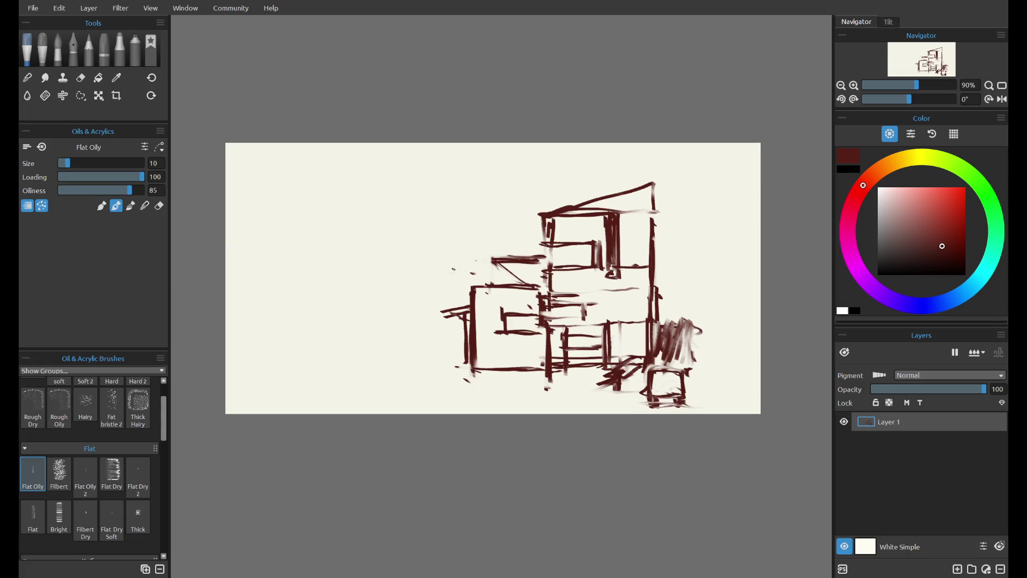
{"action": "mouse_move", "coordinate": [477, 294]}
{"action": "left_mouse_down"}
{"action": "mouse_move", "coordinate": [477, 361]}
{"action": "mouse_move", "coordinate": [359, 343]}
{"action": "left_mouse_up"}
{"action": "key", "text": "e"}
{"action": "key", "text": "e"}
{"action": "left_click_drag", "start_coordinate": [569, 370], "coordinate": [584, 413]}
{"action": "key", "text": "ctrl+z"}
{"action": "key", "text": "ctrl+shift+z"}
{"action": "key", "text": "ctrl+z"}
{"action": "key", "text": "ctrl+shift+z"}
{"action": "key", "text": "ctrl+z"}
{"action": "left_click", "coordinate": [100, 96]}
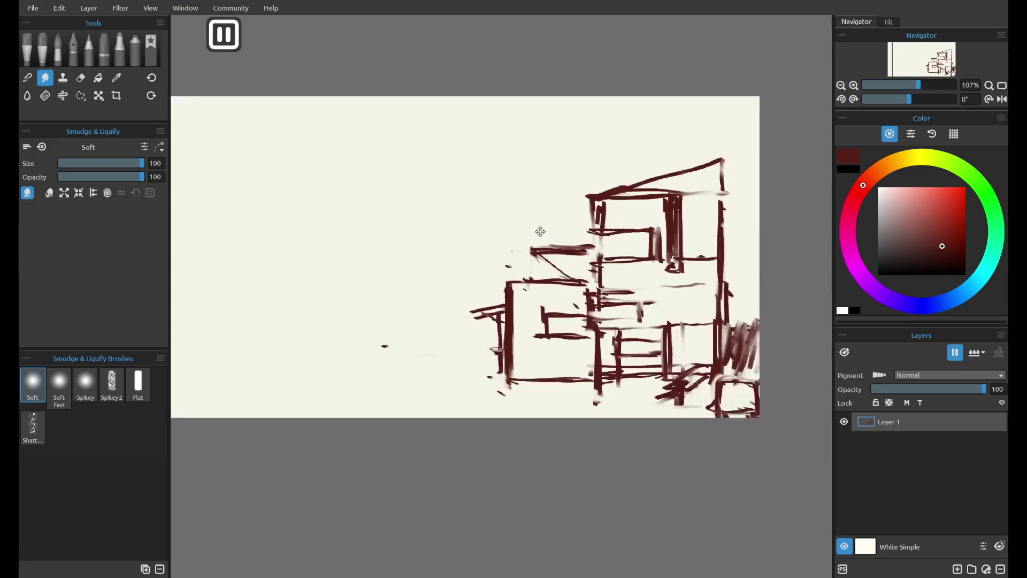
{"action": "key", "text": "c"}
{"action": "mouse_move", "coordinate": [439, 214]}
{"action": "left_mouse_down"}
{"action": "mouse_move", "coordinate": [738, 266]}
{"action": "mouse_move", "coordinate": [644, 239]}
{"action": "mouse_move", "coordinate": [676, 259]}
{"action": "mouse_move", "coordinate": [508, 259]}
{"action": "mouse_move", "coordinate": [529, 259]}
{"action": "left_mouse_up"}
{"action": "scroll", "coordinate": [647, 249], "scroll_direction": "down", "scroll_amount": 3}
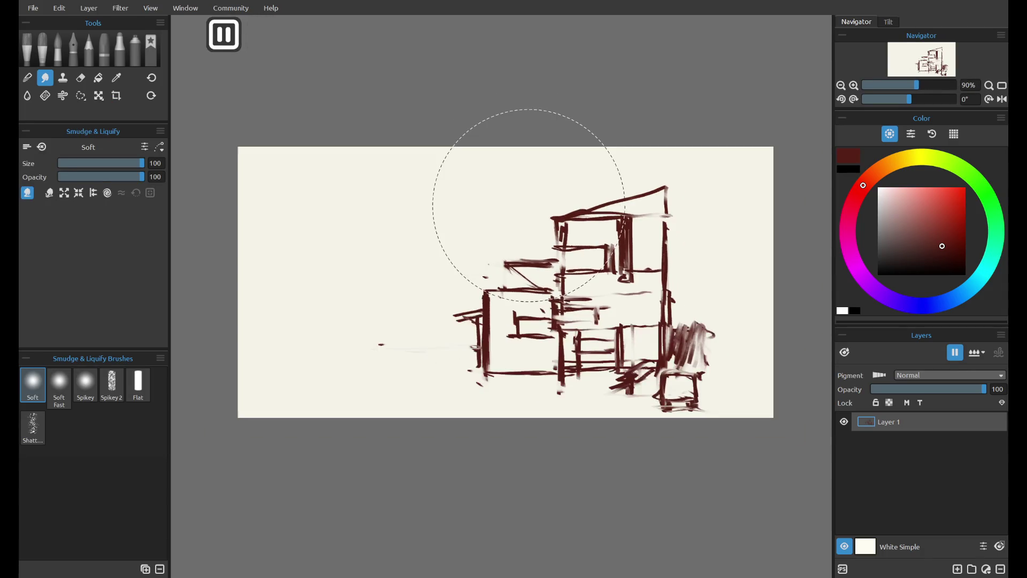
{"action": "left_click", "coordinate": [123, 99]}
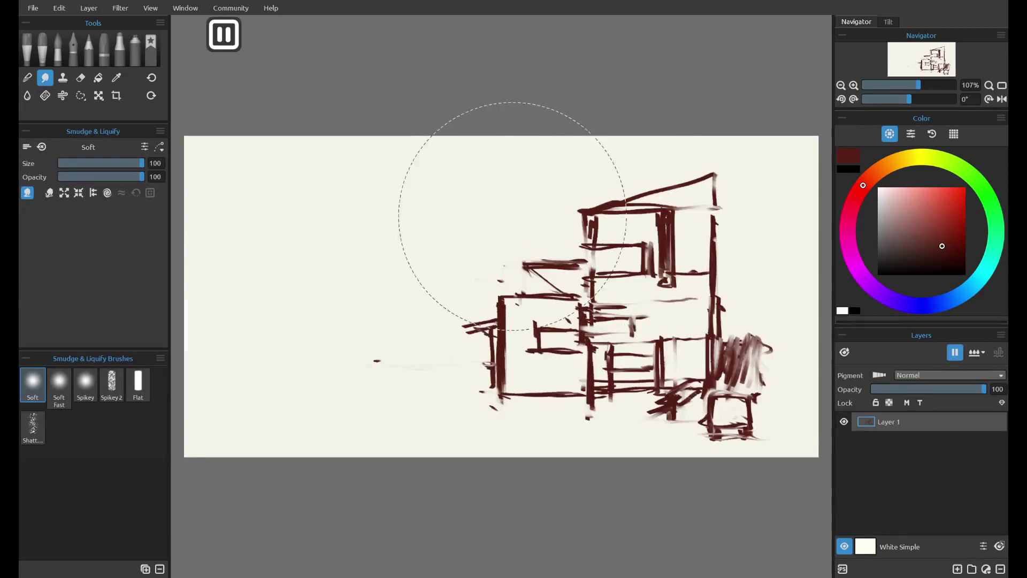
{"action": "left_click_drag", "start_coordinate": [520, 220], "coordinate": [541, 210]}
{"action": "key", "text": "ctrl+z"}
{"action": "left_click_drag", "start_coordinate": [732, 255], "coordinate": [775, 275]}
{"action": "key", "text": "ctrl+z"}
{"action": "left_click_drag", "start_coordinate": [728, 219], "coordinate": [802, 259]}
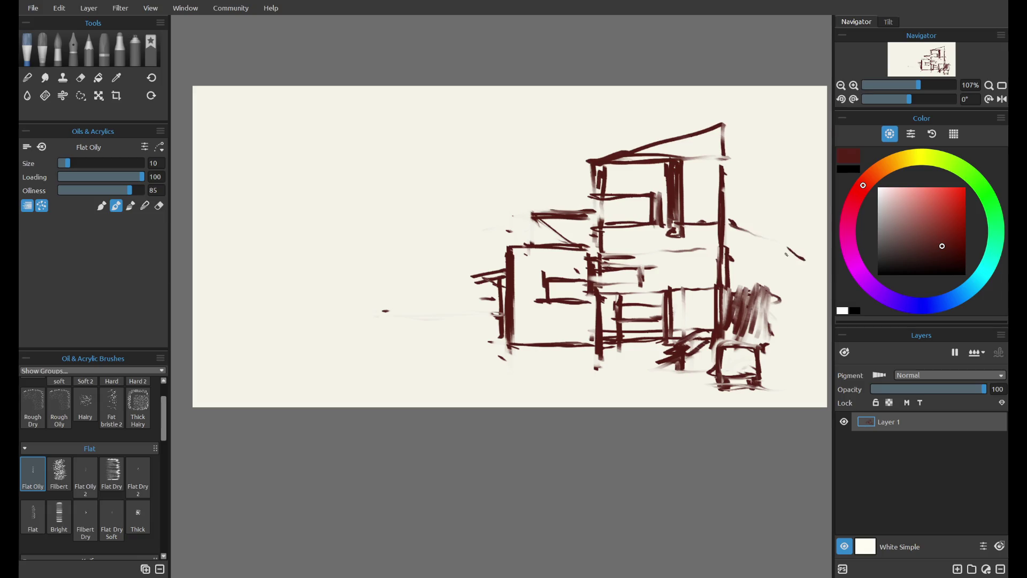
Step: Extend the right-hand stroke and draw a slanted ground line to the right edge
{"action": "left_click_drag", "start_coordinate": [588, 240], "coordinate": [564, 231]}
{"action": "left_click_drag", "start_coordinate": [757, 304], "coordinate": [775, 305]}
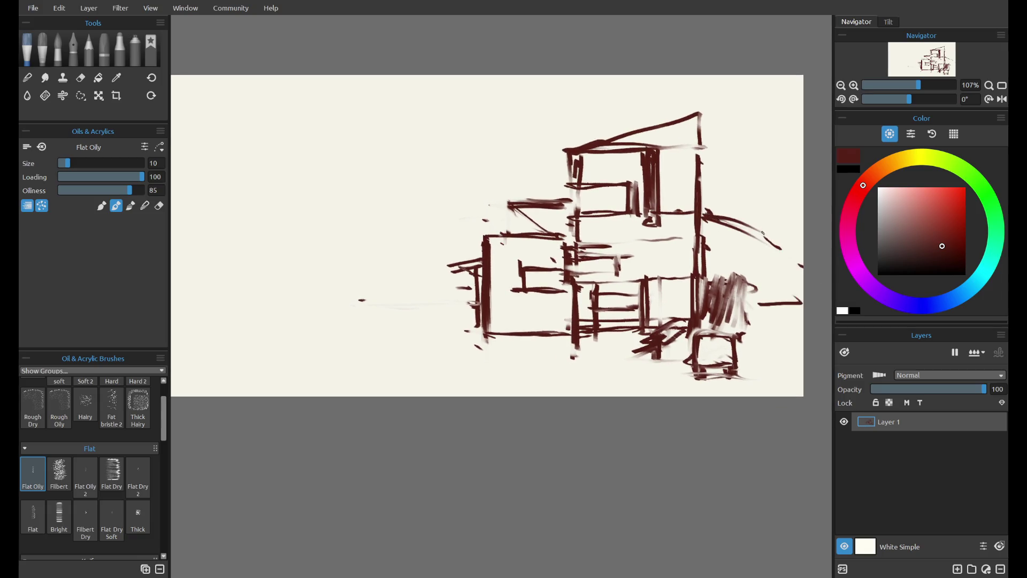
{"action": "key", "text": "ctrl+z"}
{"action": "left_click_drag", "start_coordinate": [701, 236], "coordinate": [803, 278]}
{"action": "key", "text": "ctrl+z"}
{"action": "left_click_drag", "start_coordinate": [704, 246], "coordinate": [801, 279]}
Step: Hatch dark strokes in the area right of the buildings
{"action": "key", "text": "e"}
{"action": "key", "text": "e"}
{"action": "left_click_drag", "start_coordinate": [713, 245], "coordinate": [802, 286]}
{"action": "mouse_move", "coordinate": [744, 301]}
{"action": "left_mouse_down"}
{"action": "mouse_move", "coordinate": [787, 308]}
{"action": "mouse_move", "coordinate": [759, 295]}
{"action": "left_mouse_up"}
{"action": "mouse_move", "coordinate": [714, 246]}
{"action": "left_mouse_down"}
{"action": "mouse_move", "coordinate": [712, 293]}
{"action": "mouse_move", "coordinate": [737, 300]}
{"action": "mouse_move", "coordinate": [797, 284]}
{"action": "mouse_move", "coordinate": [738, 292]}
{"action": "left_mouse_up"}
{"action": "mouse_move", "coordinate": [802, 294]}
{"action": "left_mouse_down"}
{"action": "mouse_move", "coordinate": [722, 302]}
{"action": "mouse_move", "coordinate": [803, 289]}
{"action": "left_mouse_up"}
{"action": "left_click_drag", "start_coordinate": [722, 251], "coordinate": [707, 283]}
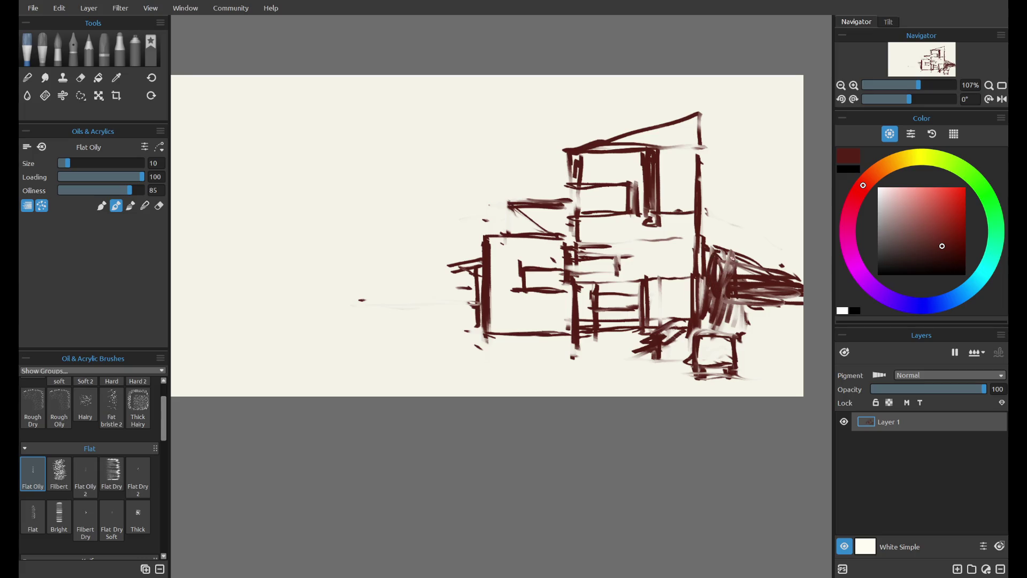
{"action": "key", "text": "ctrl+z"}
{"action": "key", "text": "ctrl+z"}
{"action": "key", "text": "ctrl+z"}
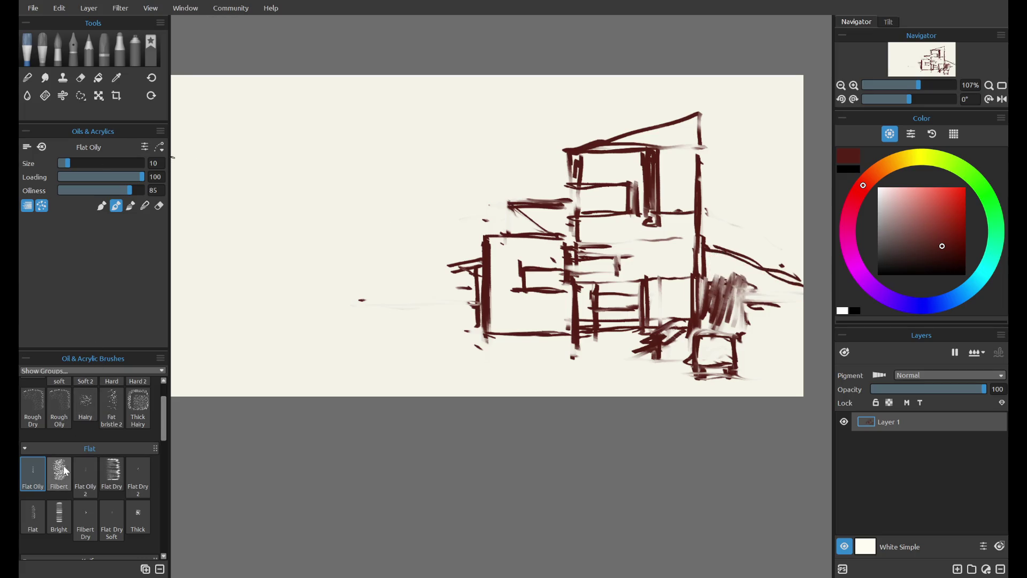
Step: Switch to the Flat Dry Soft brush at size 70 and paint broad shading right of the buildings
{"action": "left_click", "coordinate": [110, 512]}
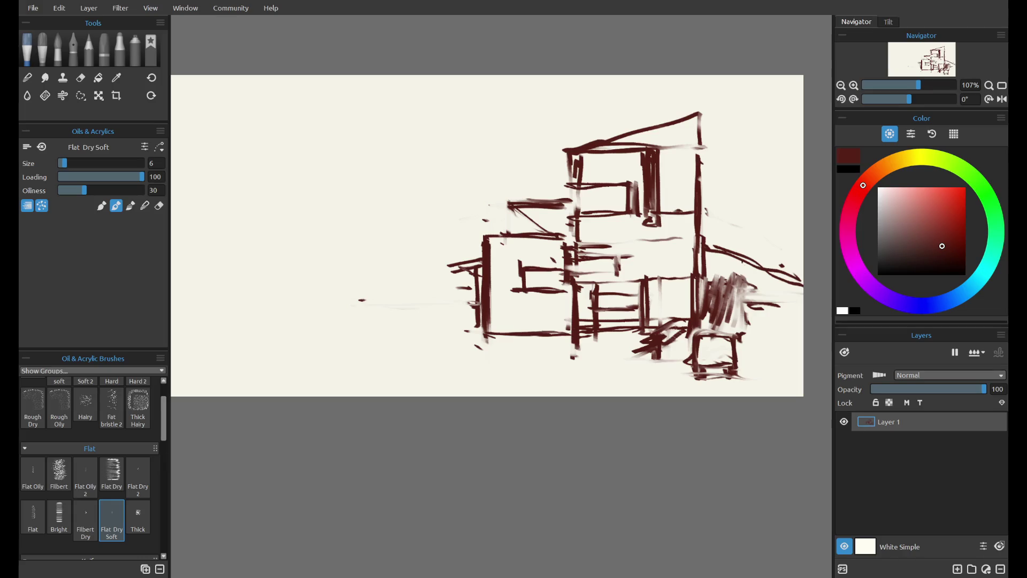
{"action": "left_click_drag", "start_coordinate": [714, 289], "coordinate": [714, 254]}
{"action": "left_click", "coordinate": [117, 162]}
{"action": "mouse_move", "coordinate": [733, 280]}
{"action": "left_mouse_down"}
{"action": "mouse_move", "coordinate": [792, 287]}
{"action": "mouse_move", "coordinate": [764, 259]}
{"action": "left_mouse_up"}
{"action": "left_click_drag", "start_coordinate": [721, 220], "coordinate": [735, 229]}
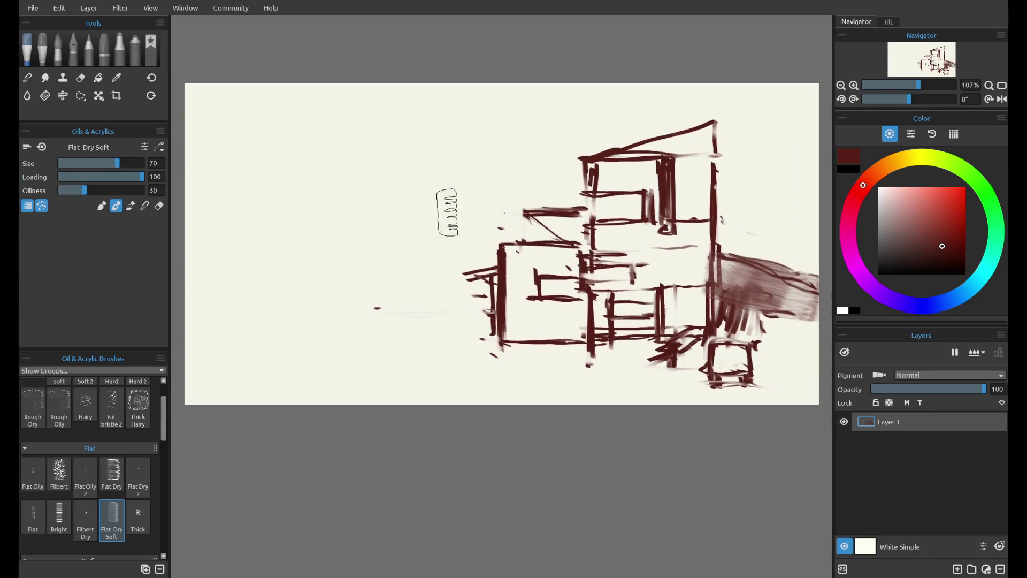
Step: With Flat Oily, paint a curved ground line from the left edge and an A-shaped form
{"action": "left_click", "coordinate": [44, 460]}
{"action": "left_click_drag", "start_coordinate": [463, 274], "coordinate": [409, 286]}
{"action": "key", "text": "ctrl+z"}
{"action": "left_click_drag", "start_coordinate": [479, 267], "coordinate": [371, 308]}
{"action": "key", "text": "ctrl+z"}
{"action": "left_click_drag", "start_coordinate": [197, 263], "coordinate": [245, 262]}
{"action": "key", "text": "ctrl+z"}
{"action": "left_click_drag", "start_coordinate": [185, 249], "coordinate": [336, 281]}
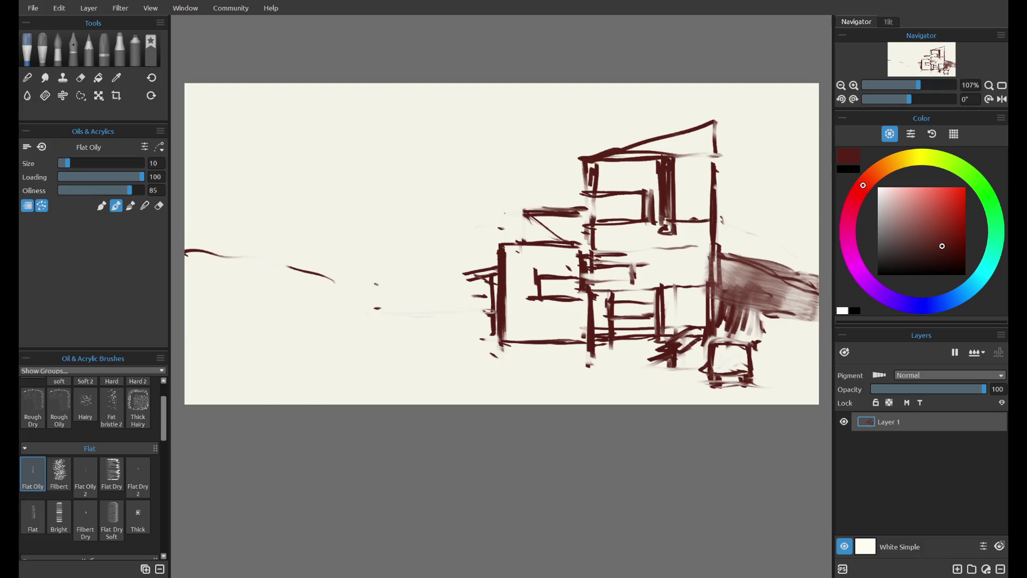
{"action": "mouse_move", "coordinate": [316, 298]}
{"action": "left_mouse_down"}
{"action": "mouse_move", "coordinate": [315, 211]}
{"action": "mouse_move", "coordinate": [264, 299]}
{"action": "left_mouse_up"}
Step: Replace the A-shaped form with a long curved ground line and a long horizontal ground line
{"action": "key", "text": "ctrl+z"}
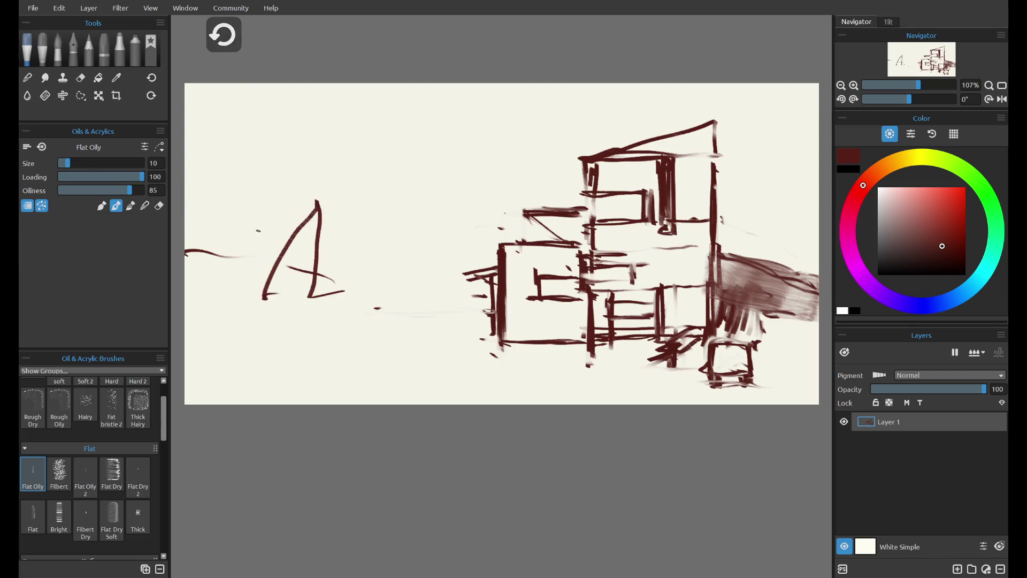
{"action": "key", "text": "ctrl+z"}
{"action": "mouse_move", "coordinate": [204, 227]}
{"action": "left_mouse_down"}
{"action": "mouse_move", "coordinate": [364, 283]}
{"action": "mouse_move", "coordinate": [457, 290]}
{"action": "left_mouse_up"}
{"action": "left_click_drag", "start_coordinate": [291, 267], "coordinate": [470, 286]}
{"action": "key", "text": "ctrl+z"}
{"action": "left_click_drag", "start_coordinate": [345, 287], "coordinate": [426, 296]}
{"action": "mouse_move", "coordinate": [187, 298]}
{"action": "left_mouse_down"}
{"action": "mouse_move", "coordinate": [471, 303]}
{"action": "mouse_move", "coordinate": [502, 339]}
{"action": "left_mouse_up"}
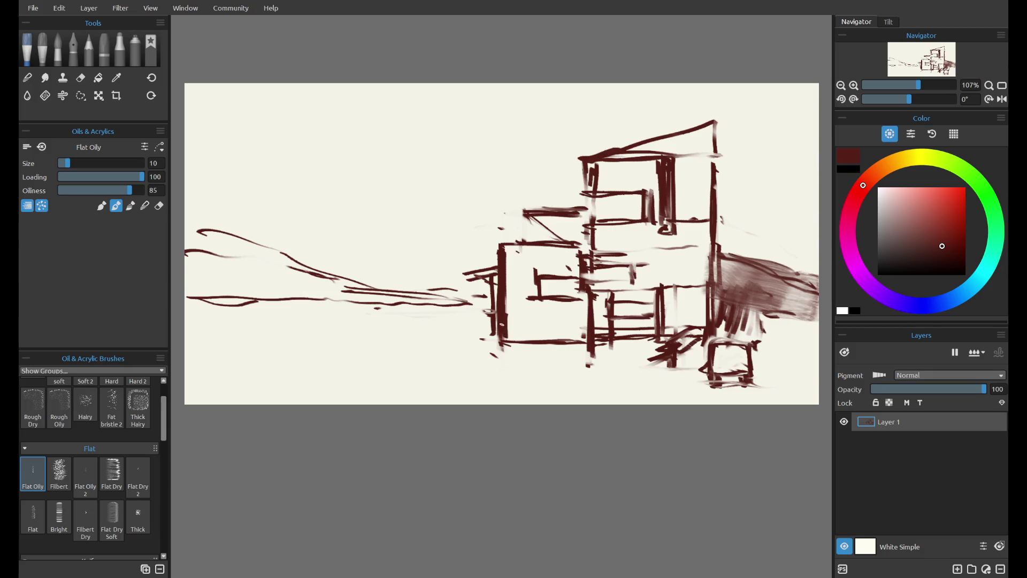
{"action": "mouse_move", "coordinate": [247, 285]}
{"action": "left_mouse_down"}
{"action": "mouse_move", "coordinate": [374, 299]}
{"action": "mouse_move", "coordinate": [240, 325]}
{"action": "left_mouse_up"}
{"action": "key", "text": "ctrl+z"}
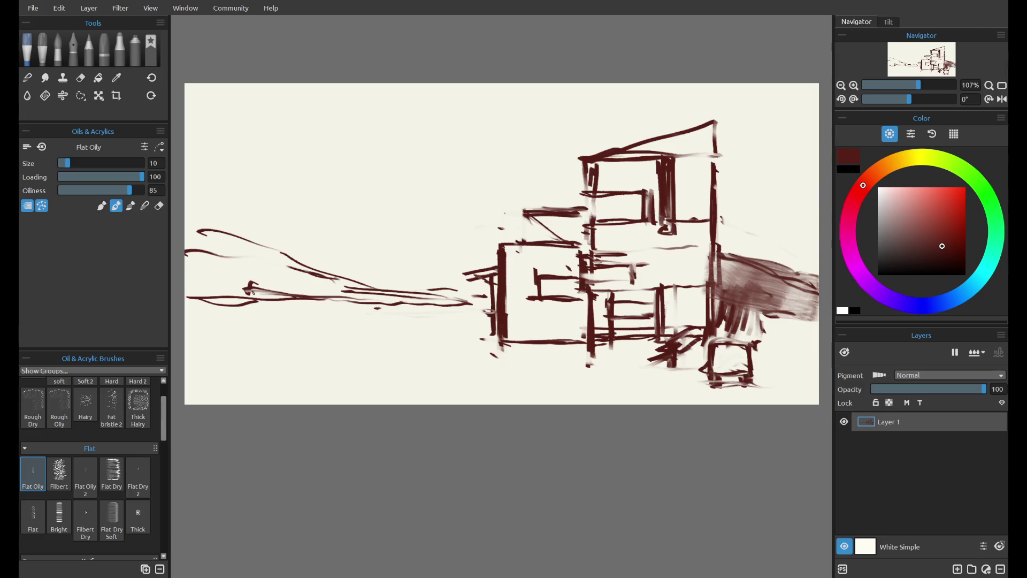
Step: Undo the box strokes at the lower right and erase the leftover faint marks
{"action": "key", "text": "ctrl+z"}
{"action": "key", "text": "ctrl+z"}
{"action": "key", "text": "ctrl+z"}
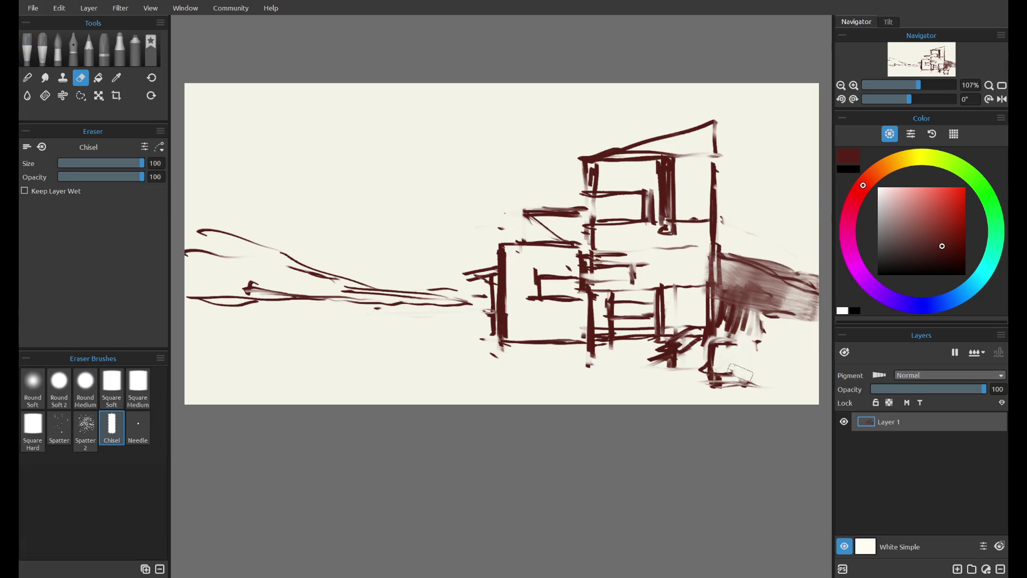
{"action": "left_click_drag", "start_coordinate": [707, 346], "coordinate": [775, 354]}
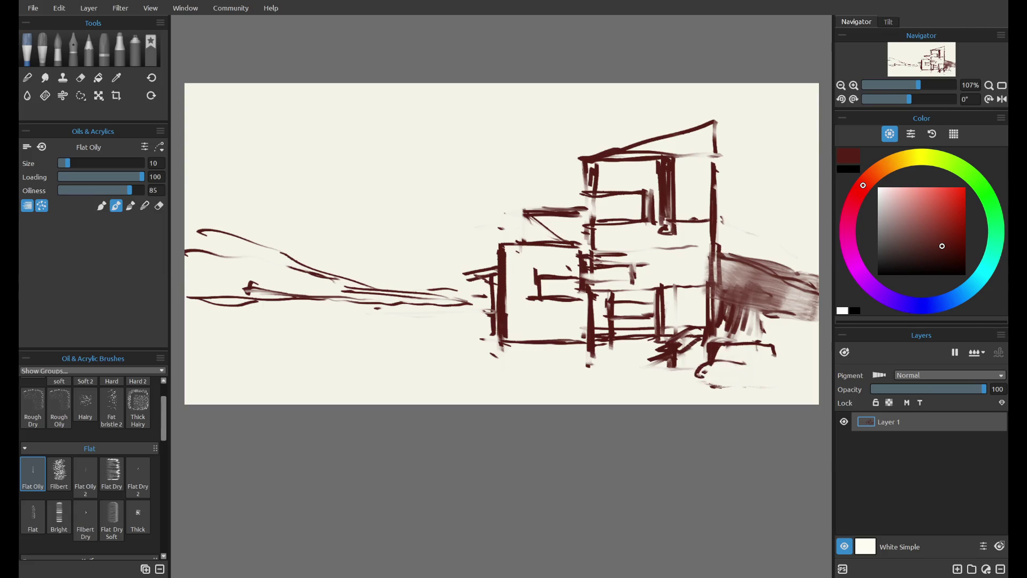
{"action": "key", "text": "ctrl+z"}
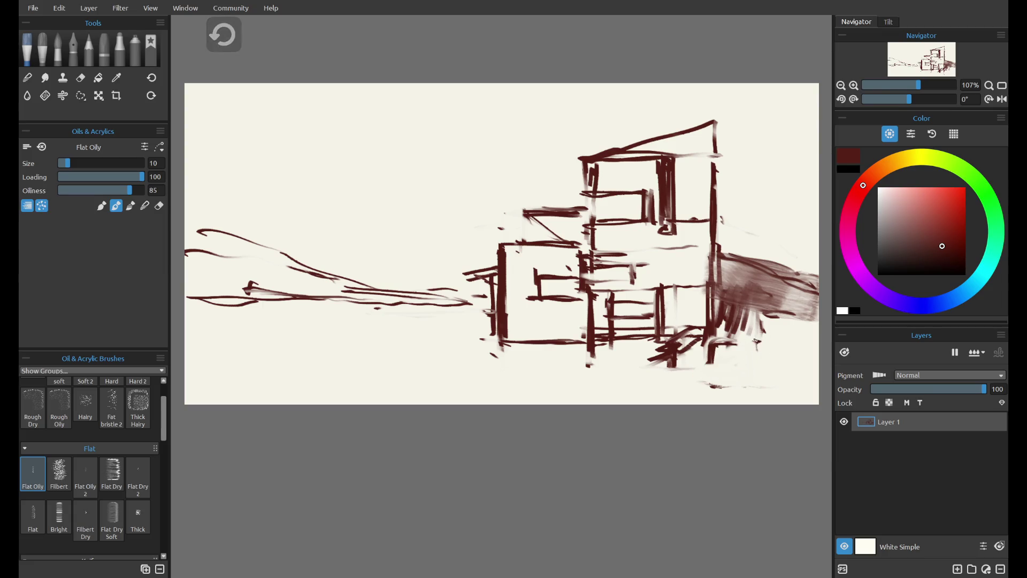
{"action": "key", "text": "e"}
{"action": "left_click_drag", "start_coordinate": [704, 351], "coordinate": [757, 383]}
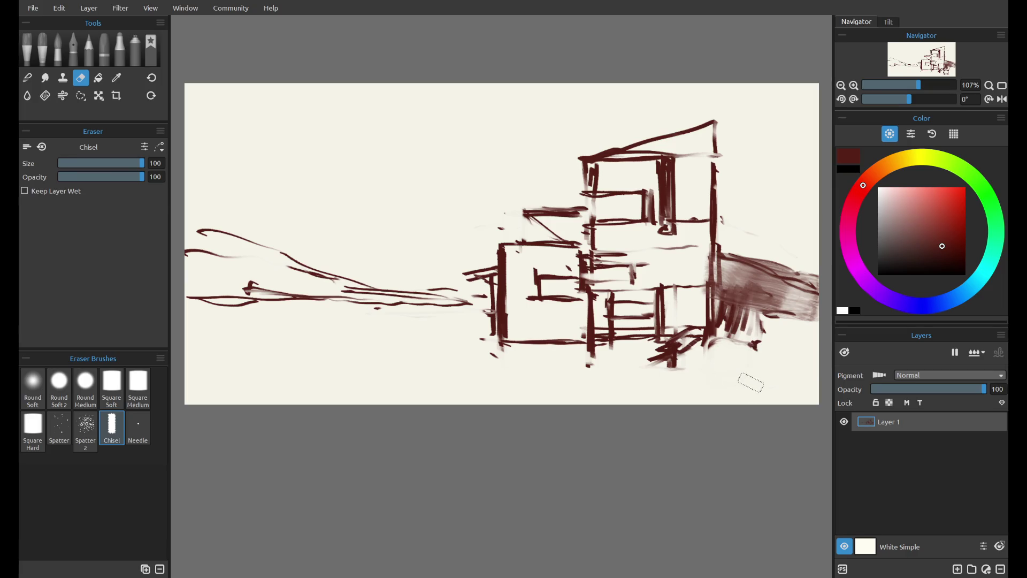
{"action": "key", "text": "o"}
Step: Hatch the building's base near its right corner and left of its front-left corner
{"action": "mouse_move", "coordinate": [573, 347]}
{"action": "left_mouse_down"}
{"action": "mouse_move", "coordinate": [476, 346]}
{"action": "mouse_move", "coordinate": [609, 357]}
{"action": "left_mouse_up"}
{"action": "key", "text": "ctrl+z"}
{"action": "key", "text": "ctrl+z"}
{"action": "key", "text": "e"}
{"action": "key", "text": "o"}
{"action": "left_click_drag", "start_coordinate": [695, 316], "coordinate": [684, 353]}
{"action": "key", "text": "ctrl+z"}
{"action": "mouse_move", "coordinate": [695, 313]}
{"action": "left_mouse_down"}
{"action": "mouse_move", "coordinate": [682, 334]}
{"action": "mouse_move", "coordinate": [631, 342]}
{"action": "mouse_move", "coordinate": [693, 340]}
{"action": "mouse_move", "coordinate": [714, 320]}
{"action": "mouse_move", "coordinate": [722, 342]}
{"action": "left_mouse_up"}
{"action": "key", "text": "ctrl+z"}
{"action": "mouse_move", "coordinate": [733, 340]}
{"action": "left_mouse_down"}
{"action": "mouse_move", "coordinate": [682, 350]}
{"action": "mouse_move", "coordinate": [676, 342]}
{"action": "mouse_move", "coordinate": [696, 353]}
{"action": "left_mouse_up"}
{"action": "mouse_move", "coordinate": [486, 319]}
{"action": "left_mouse_down"}
{"action": "mouse_move", "coordinate": [460, 330]}
{"action": "mouse_move", "coordinate": [471, 331]}
{"action": "mouse_move", "coordinate": [446, 311]}
{"action": "left_mouse_up"}
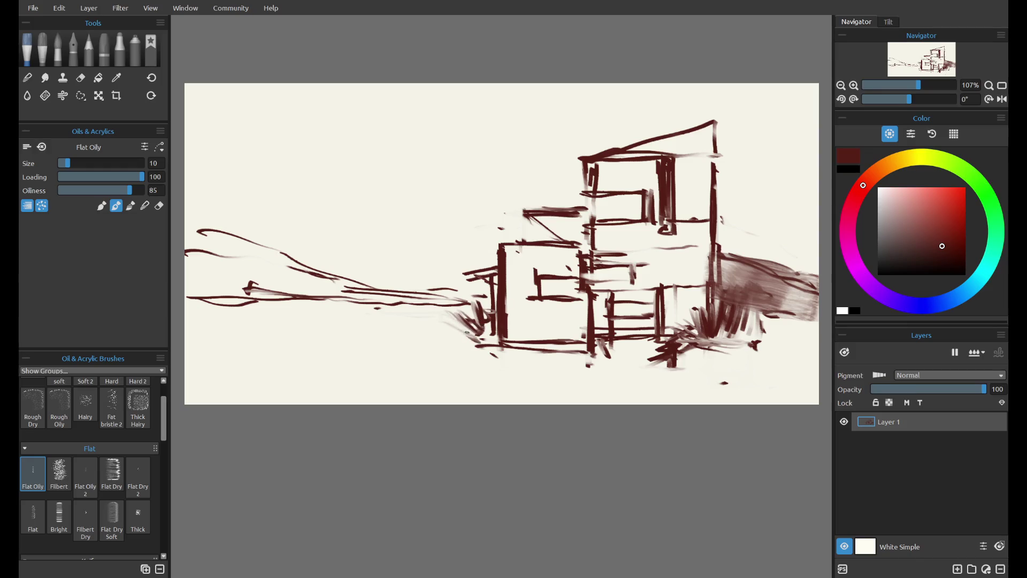
Step: Try several ground lines running toward the building's lower left, undoing each
{"action": "mouse_move", "coordinate": [478, 346]}
{"action": "left_mouse_down"}
{"action": "mouse_move", "coordinate": [432, 327]}
{"action": "mouse_move", "coordinate": [366, 333]}
{"action": "left_mouse_up"}
{"action": "key", "text": "ctrl+z"}
{"action": "key", "text": "ctrl+z"}
{"action": "left_click_drag", "start_coordinate": [264, 307], "coordinate": [389, 308]}
{"action": "key", "text": "ctrl+z"}
{"action": "left_click_drag", "start_coordinate": [292, 301], "coordinate": [470, 314]}
{"action": "key", "text": "ctrl+z"}
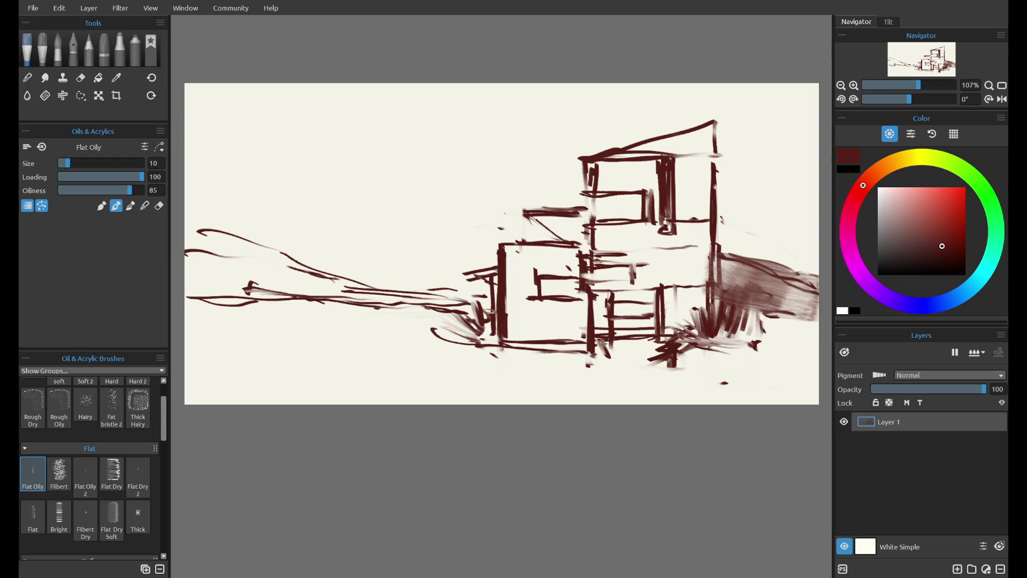
{"action": "mouse_move", "coordinate": [301, 292]}
{"action": "left_mouse_down"}
{"action": "mouse_move", "coordinate": [471, 300]}
{"action": "mouse_move", "coordinate": [385, 293]}
{"action": "mouse_move", "coordinate": [413, 305]}
{"action": "left_mouse_up"}
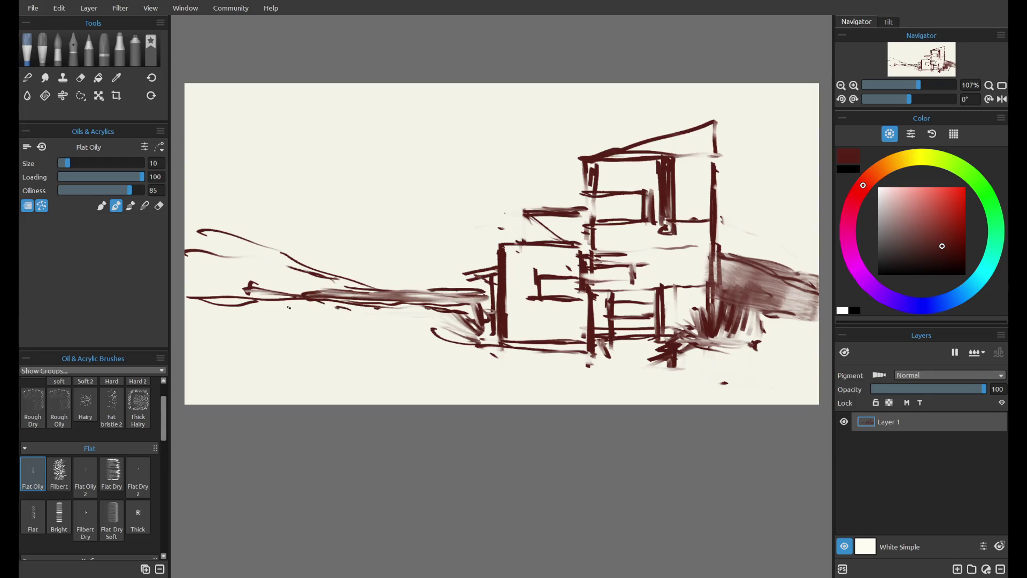
{"action": "key", "text": "ctrl+z"}
Step: Darken the lower-left horizon line, then erase the excess dark stroke
{"action": "mouse_move", "coordinate": [247, 302]}
{"action": "left_mouse_down"}
{"action": "mouse_move", "coordinate": [185, 291]}
{"action": "mouse_move", "coordinate": [268, 295]}
{"action": "mouse_move", "coordinate": [187, 301]}
{"action": "mouse_move", "coordinate": [246, 299]}
{"action": "mouse_move", "coordinate": [343, 327]}
{"action": "left_mouse_up"}
{"action": "key", "text": "ctrl+z"}
{"action": "mouse_move", "coordinate": [249, 302]}
{"action": "left_mouse_down"}
{"action": "mouse_move", "coordinate": [334, 317]}
{"action": "mouse_move", "coordinate": [246, 302]}
{"action": "left_mouse_up"}
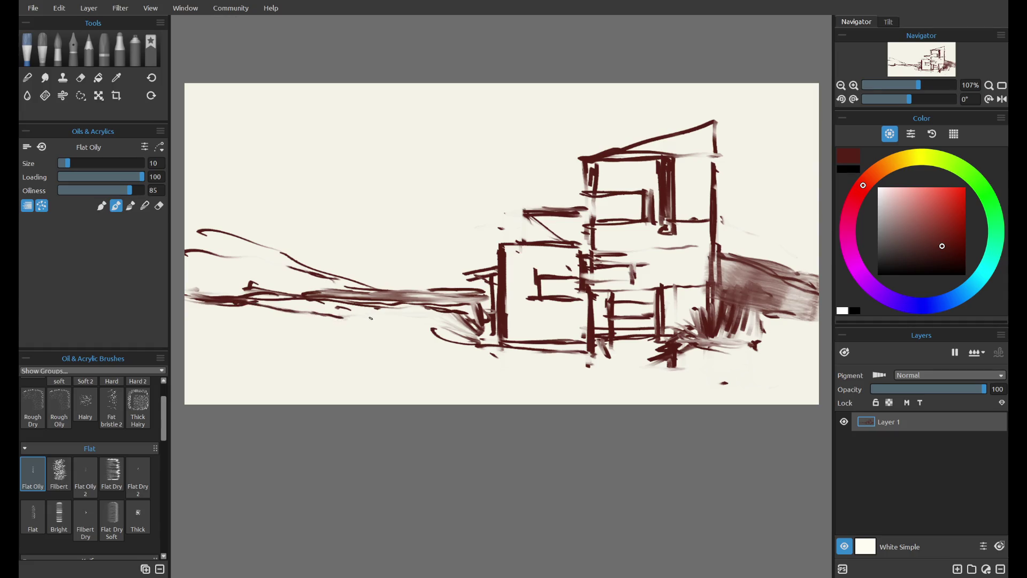
{"action": "key", "text": "e"}
{"action": "mouse_move", "coordinate": [345, 317]}
{"action": "left_mouse_down"}
{"action": "mouse_move", "coordinate": [268, 313]}
{"action": "mouse_move", "coordinate": [280, 323]}
{"action": "left_mouse_up"}
Step: Paint long ground strokes across the lower left and hatch short strokes along them
{"action": "key", "text": "e"}
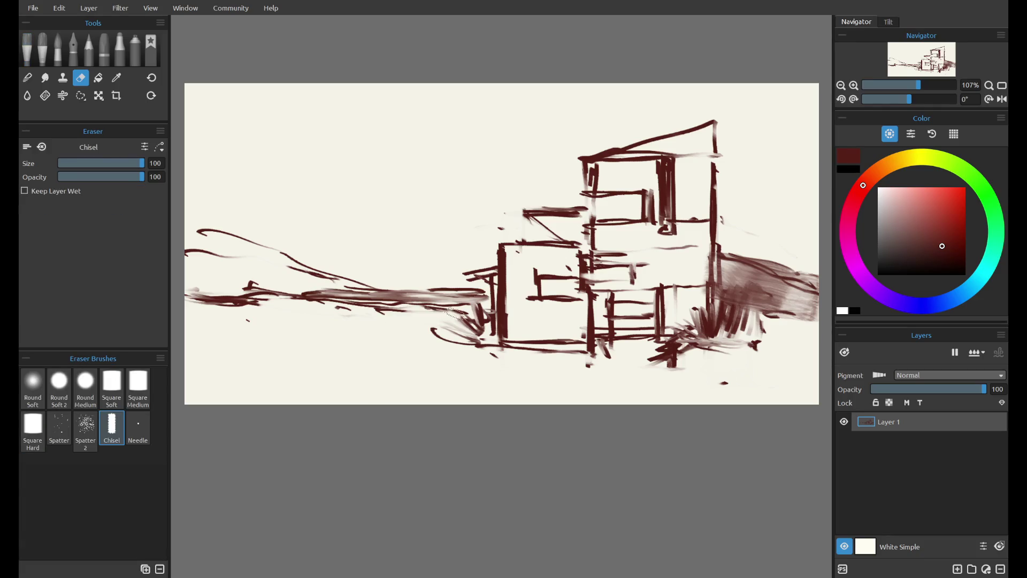
{"action": "key", "text": "ctrl+z"}
{"action": "left_click_drag", "start_coordinate": [186, 318], "coordinate": [474, 323]}
{"action": "mouse_move", "coordinate": [246, 298]}
{"action": "left_mouse_down"}
{"action": "mouse_move", "coordinate": [433, 307]}
{"action": "mouse_move", "coordinate": [486, 324]}
{"action": "left_mouse_up"}
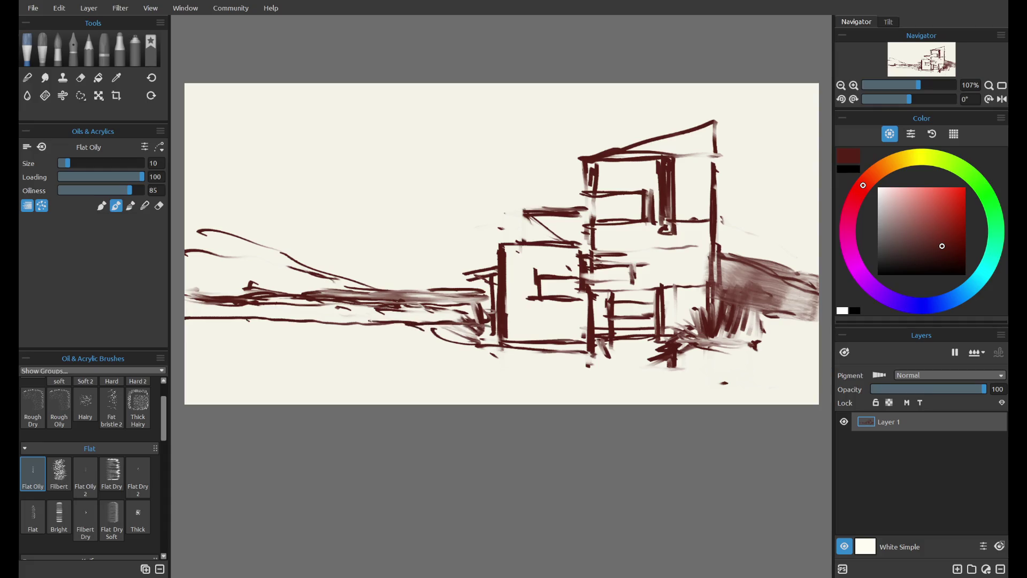
{"action": "mouse_move", "coordinate": [409, 321]}
{"action": "left_mouse_down"}
{"action": "mouse_move", "coordinate": [433, 316]}
{"action": "mouse_move", "coordinate": [434, 326]}
{"action": "mouse_move", "coordinate": [470, 310]}
{"action": "left_mouse_up"}
{"action": "mouse_move", "coordinate": [251, 321]}
{"action": "left_mouse_down"}
{"action": "mouse_move", "coordinate": [267, 299]}
{"action": "mouse_move", "coordinate": [297, 306]}
{"action": "left_mouse_up"}
{"action": "mouse_move", "coordinate": [229, 310]}
{"action": "left_mouse_down"}
{"action": "mouse_move", "coordinate": [252, 320]}
{"action": "mouse_move", "coordinate": [240, 320]}
{"action": "left_mouse_up"}
{"action": "key", "text": "ctrl+z"}
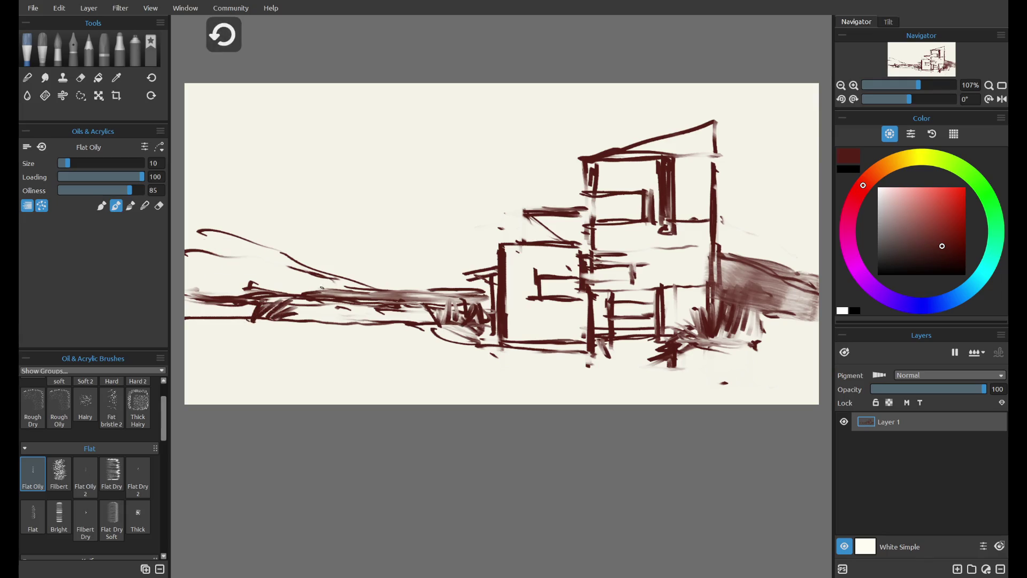
Step: Try vertical pole and diagonal strokes at the left, undo them, and zoom out
{"action": "key", "text": "s"}
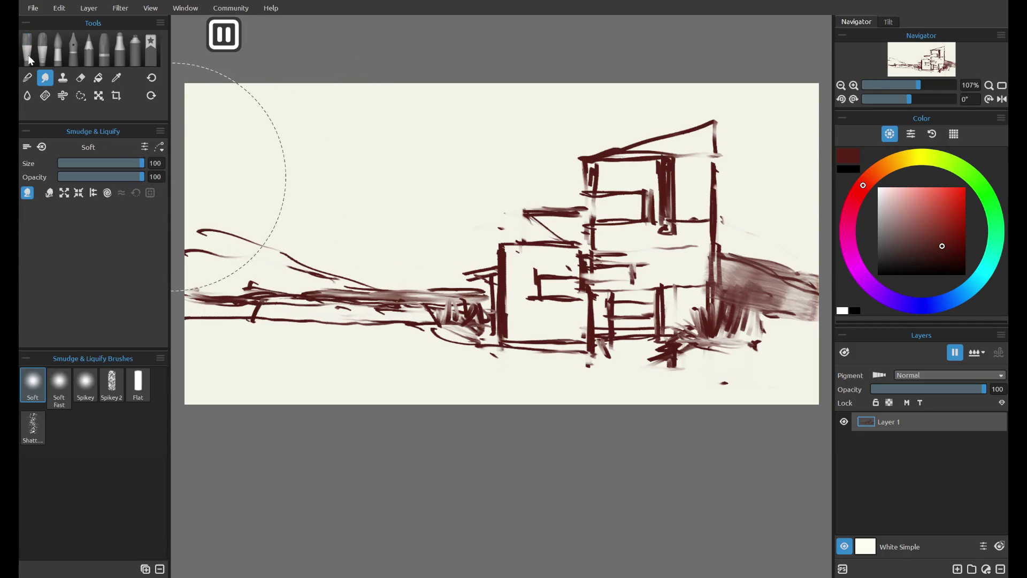
{"action": "left_click", "coordinate": [49, 59]}
{"action": "left_click_drag", "start_coordinate": [297, 172], "coordinate": [285, 364]}
{"action": "key", "text": "ctrl+z"}
{"action": "left_click_drag", "start_coordinate": [281, 147], "coordinate": [278, 369]}
{"action": "key", "text": "ctrl+z"}
{"action": "left_click_drag", "start_coordinate": [292, 191], "coordinate": [296, 318]}
{"action": "key", "text": "ctrl+z"}
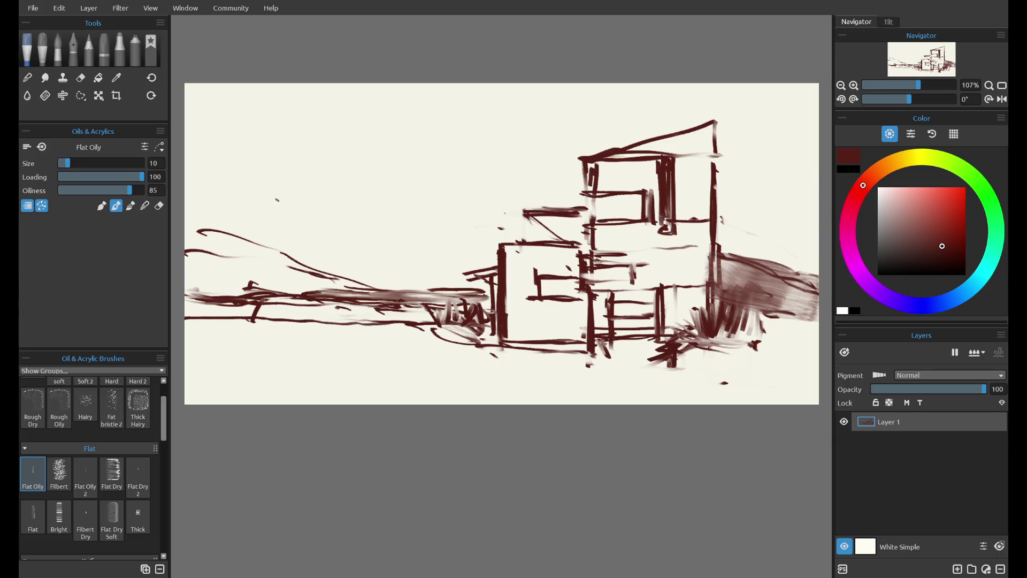
{"action": "left_click_drag", "start_coordinate": [277, 200], "coordinate": [393, 321]}
{"action": "key", "text": "ctrl+z"}
{"action": "key", "text": "ctrl+minus"}
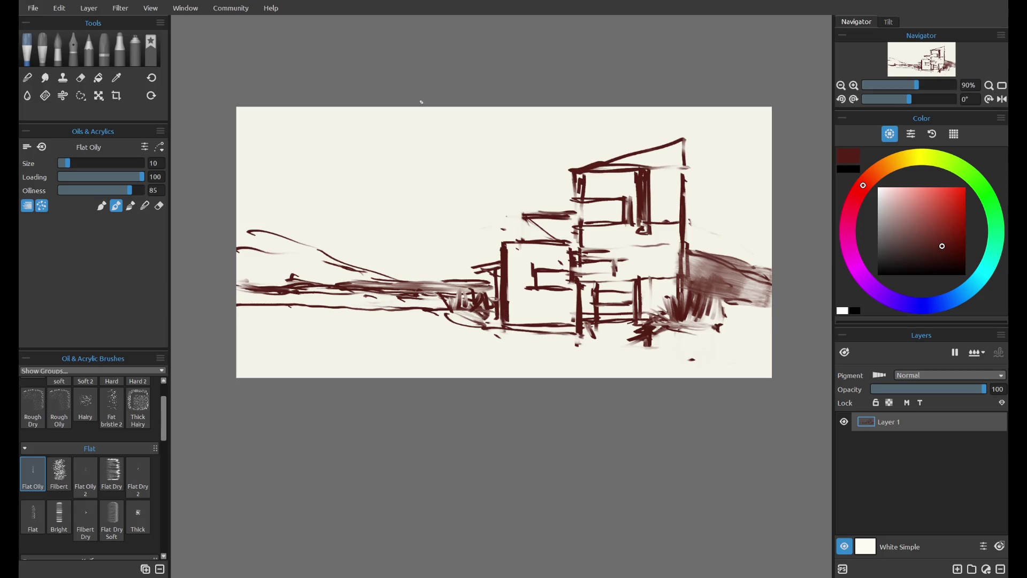
Step: Paint a tall, thick pole left of the building, from the canvas top to the ground
{"action": "left_click_drag", "start_coordinate": [422, 102], "coordinate": [444, 334]}
{"action": "key", "text": "ctrl+z"}
{"action": "left_click_drag", "start_coordinate": [428, 178], "coordinate": [439, 345]}
{"action": "key", "text": "ctrl+z"}
{"action": "left_click_drag", "start_coordinate": [428, 206], "coordinate": [439, 338]}
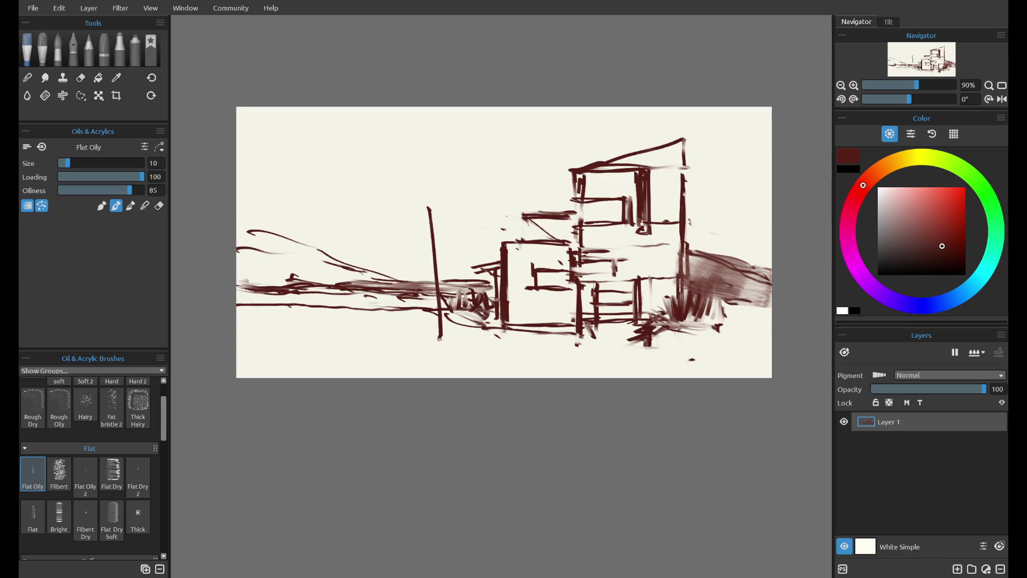
{"action": "key", "text": "ctrl+z"}
{"action": "left_click_drag", "start_coordinate": [437, 143], "coordinate": [439, 314]}
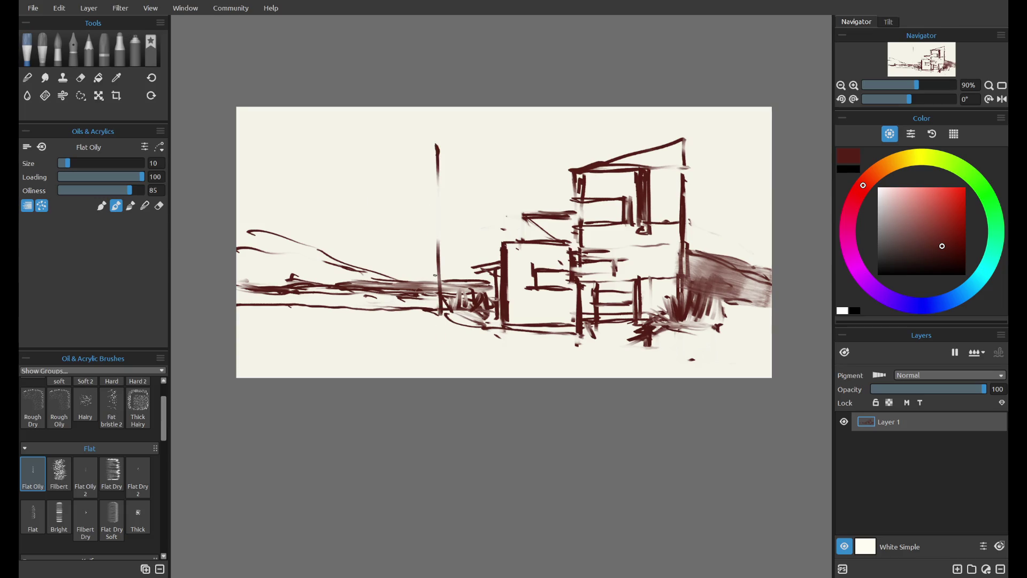
{"action": "left_click_drag", "start_coordinate": [432, 139], "coordinate": [444, 342]}
{"action": "left_click_drag", "start_coordinate": [430, 107], "coordinate": [444, 345]}
{"action": "left_click_drag", "start_coordinate": [433, 241], "coordinate": [442, 349]}
{"action": "left_click_drag", "start_coordinate": [427, 151], "coordinate": [446, 342]}
{"action": "left_click_drag", "start_coordinate": [428, 219], "coordinate": [447, 357]}
Step: Try a second tall pole through the building and thicken its lower half
{"action": "left_click_drag", "start_coordinate": [740, 104], "coordinate": [743, 325]}
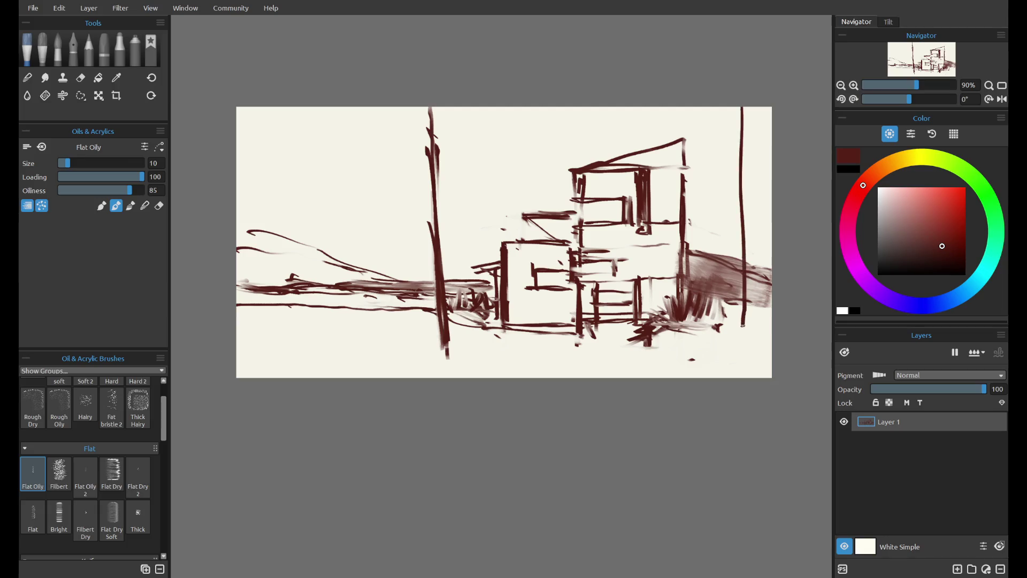
{"action": "key", "text": "ctrl+z"}
{"action": "left_click_drag", "start_coordinate": [644, 107], "coordinate": [664, 342]}
{"action": "key", "text": "ctrl+z"}
{"action": "key", "text": "ctrl+z"}
{"action": "key", "text": "ctrl+z"}
{"action": "key", "text": "ctrl+z"}
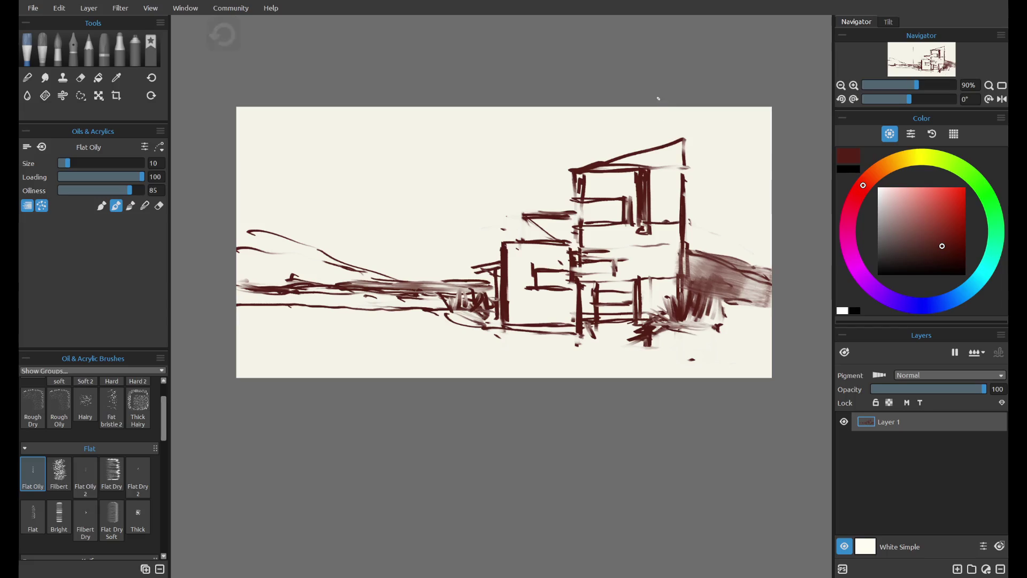
{"action": "left_click_drag", "start_coordinate": [658, 105], "coordinate": [666, 347]}
{"action": "key", "text": "ctrl+z"}
{"action": "left_click_drag", "start_coordinate": [654, 106], "coordinate": [672, 351]}
{"action": "left_click_drag", "start_coordinate": [660, 291], "coordinate": [672, 352]}
{"action": "left_click_drag", "start_coordinate": [659, 290], "coordinate": [672, 363]}
{"action": "left_click_drag", "start_coordinate": [655, 242], "coordinate": [674, 364]}
Step: Repaint the second pole above the building as one thick stroke
{"action": "key", "text": "ctrl+z"}
{"action": "left_click_drag", "start_coordinate": [650, 107], "coordinate": [671, 360]}
{"action": "key", "text": "ctrl+z"}
{"action": "key", "text": "ctrl+z"}
{"action": "left_click_drag", "start_coordinate": [652, 106], "coordinate": [660, 343]}
{"action": "key", "text": "ctrl+z"}
{"action": "mouse_move", "coordinate": [658, 106]}
{"action": "left_mouse_down"}
{"action": "mouse_move", "coordinate": [661, 348]}
{"action": "mouse_move", "coordinate": [653, 139]}
{"action": "mouse_move", "coordinate": [642, 119]}
{"action": "mouse_move", "coordinate": [653, 354]}
{"action": "left_mouse_up"}
Step: Sketch a small box at the lower right and remove the hatching inside it
{"action": "key", "text": "ctrl+z"}
{"action": "left_click_drag", "start_coordinate": [637, 109], "coordinate": [655, 364]}
{"action": "mouse_move", "coordinate": [703, 311]}
{"action": "left_mouse_down"}
{"action": "mouse_move", "coordinate": [705, 347]}
{"action": "mouse_move", "coordinate": [648, 340]}
{"action": "left_mouse_up"}
{"action": "key", "text": "ctrl+z"}
{"action": "mouse_move", "coordinate": [707, 317]}
{"action": "left_mouse_down"}
{"action": "mouse_move", "coordinate": [654, 347]}
{"action": "mouse_move", "coordinate": [695, 324]}
{"action": "mouse_move", "coordinate": [681, 336]}
{"action": "mouse_move", "coordinate": [670, 321]}
{"action": "mouse_move", "coordinate": [678, 345]}
{"action": "mouse_move", "coordinate": [690, 316]}
{"action": "mouse_move", "coordinate": [702, 334]}
{"action": "mouse_move", "coordinate": [663, 343]}
{"action": "mouse_move", "coordinate": [700, 337]}
{"action": "mouse_move", "coordinate": [673, 345]}
{"action": "mouse_move", "coordinate": [697, 315]}
{"action": "mouse_move", "coordinate": [671, 345]}
{"action": "mouse_move", "coordinate": [687, 347]}
{"action": "mouse_move", "coordinate": [721, 322]}
{"action": "mouse_move", "coordinate": [728, 336]}
{"action": "mouse_move", "coordinate": [743, 304]}
{"action": "mouse_move", "coordinate": [771, 317]}
{"action": "mouse_move", "coordinate": [714, 331]}
{"action": "mouse_move", "coordinate": [717, 317]}
{"action": "mouse_move", "coordinate": [778, 306]}
{"action": "left_mouse_up"}
{"action": "key", "text": "e"}
{"action": "key", "text": "o"}
{"action": "key", "text": "ctrl+z"}
{"action": "key", "text": "e"}
{"action": "key", "text": "o"}
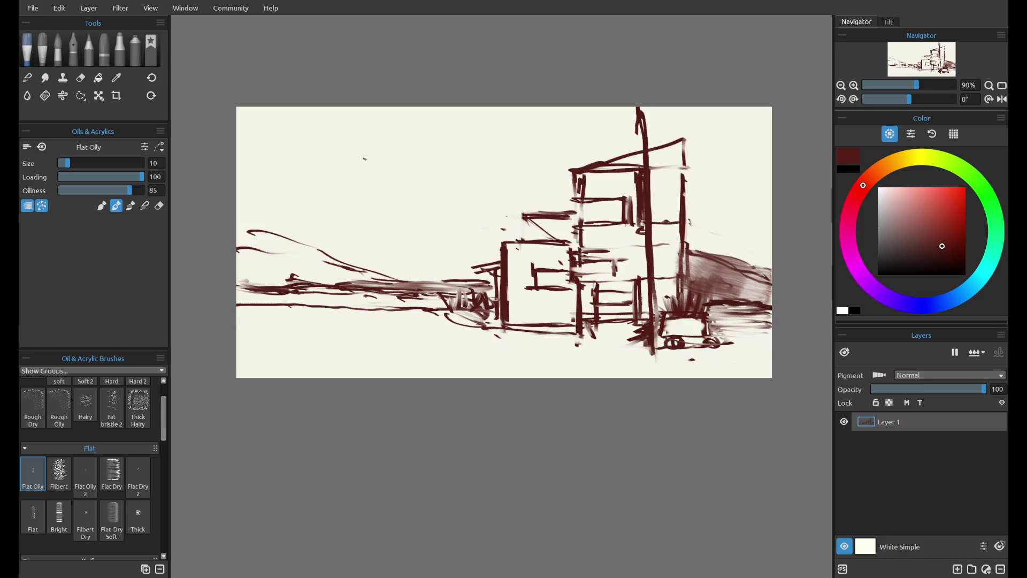
{"action": "key", "text": "ctrl+z"}
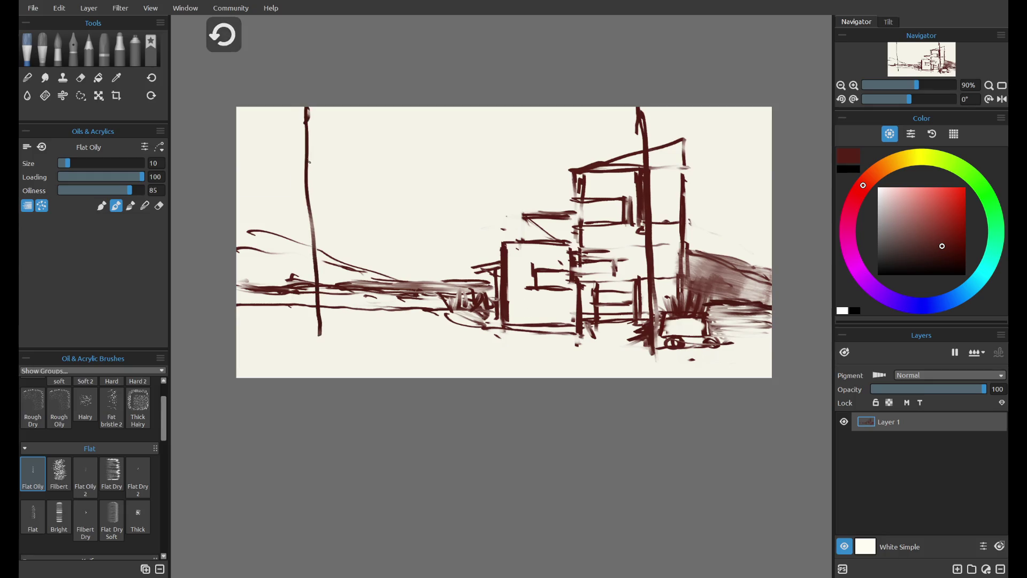